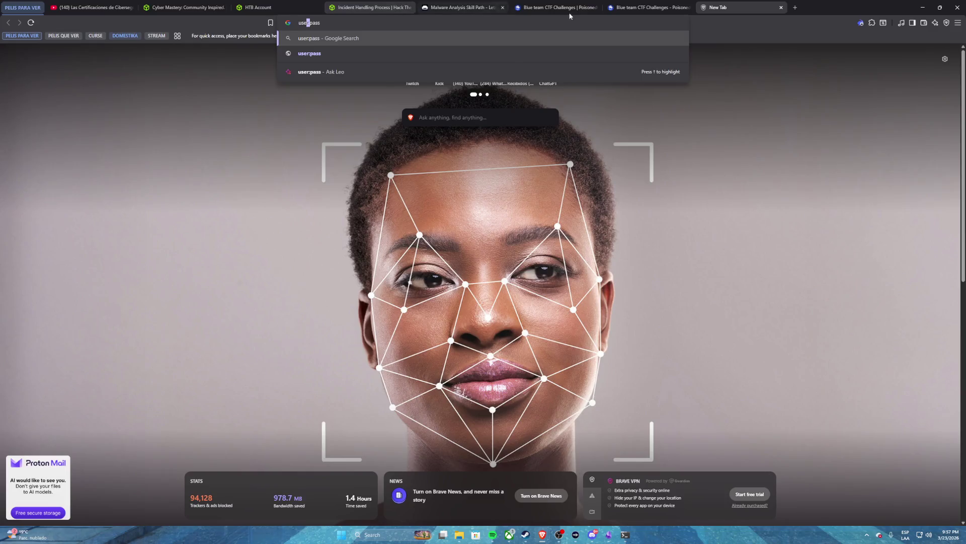
# - Show NetworkMiner's captured credentials and widen the Password column to reveal full hashes
pyautogui.click(650, 7)
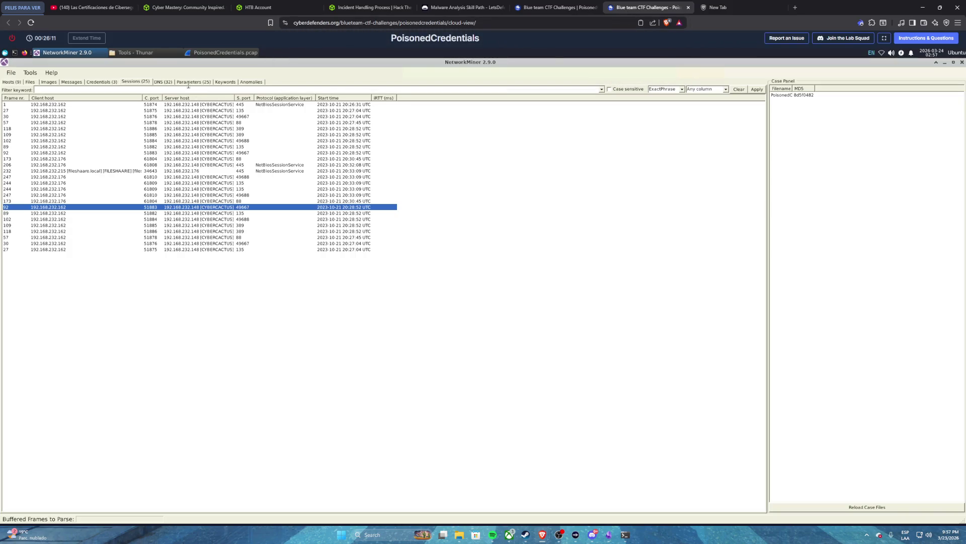
pyautogui.click(98, 82)
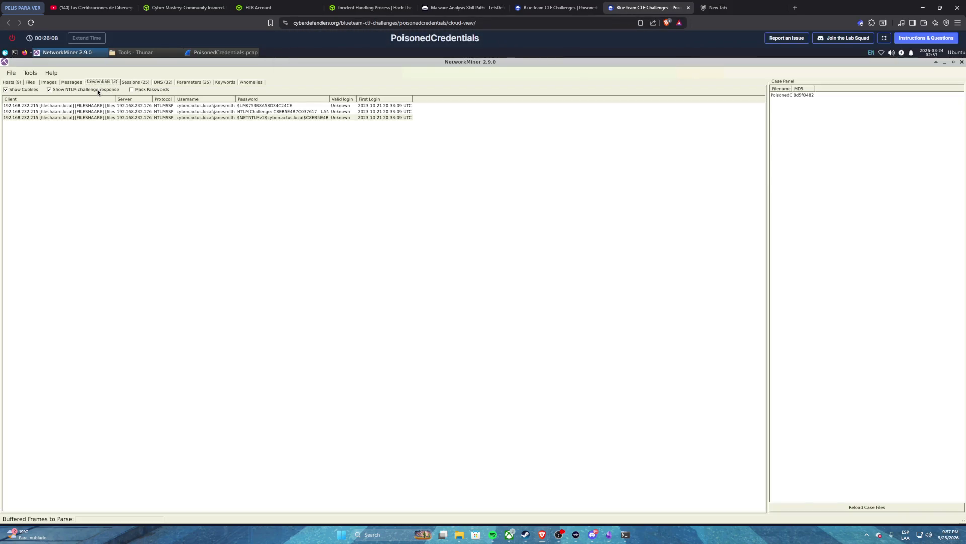
pyautogui.click(89, 105)
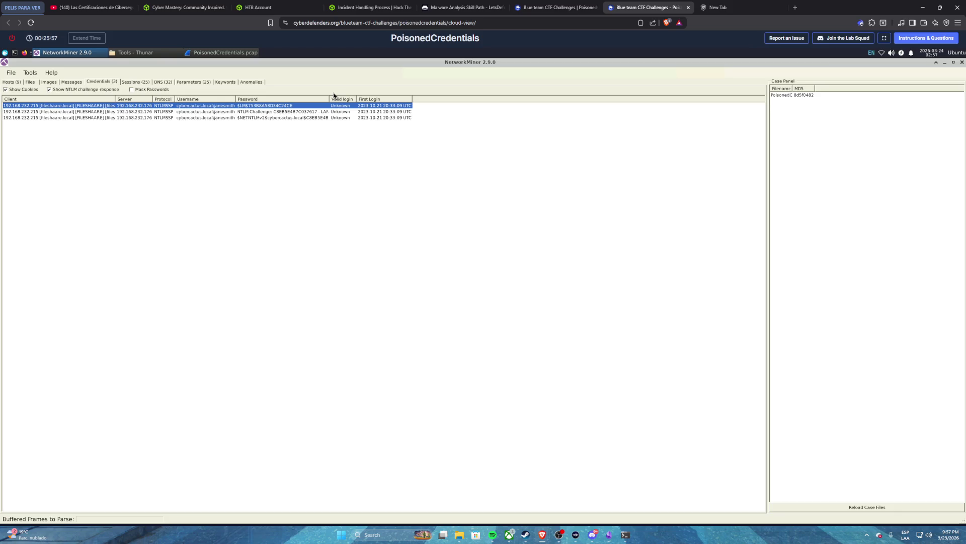
pyautogui.moveTo(330, 99)
pyautogui.mouseDown()
pyautogui.moveTo(504, 92)
pyautogui.moveTo(274, 100)
pyautogui.mouseUp()
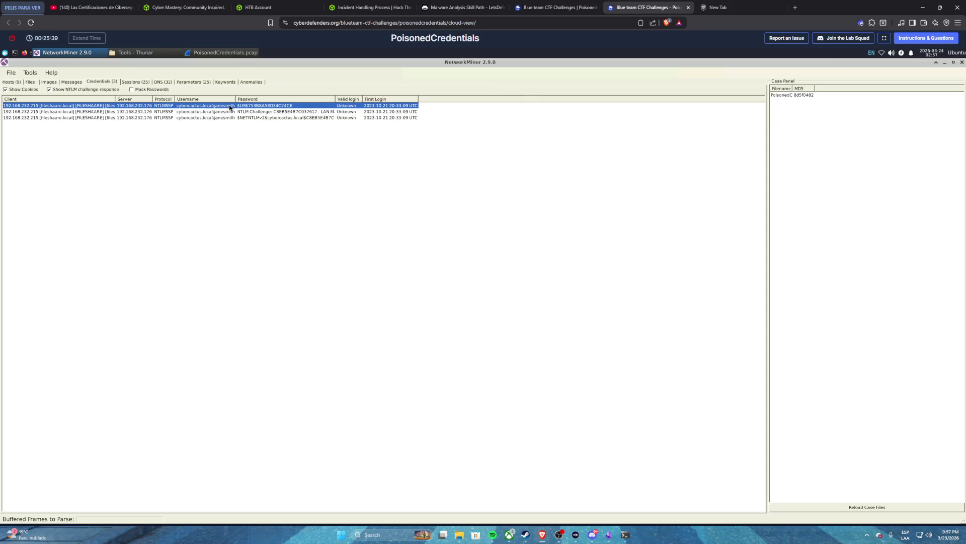
# - Review the NTLM credential rows, then go back to the lab questions at the Q4 answer box
pyautogui.click(227, 112)
pyautogui.click(225, 118)
pyautogui.click(231, 106)
pyautogui.click(553, 7)
pyautogui.click(474, 405)
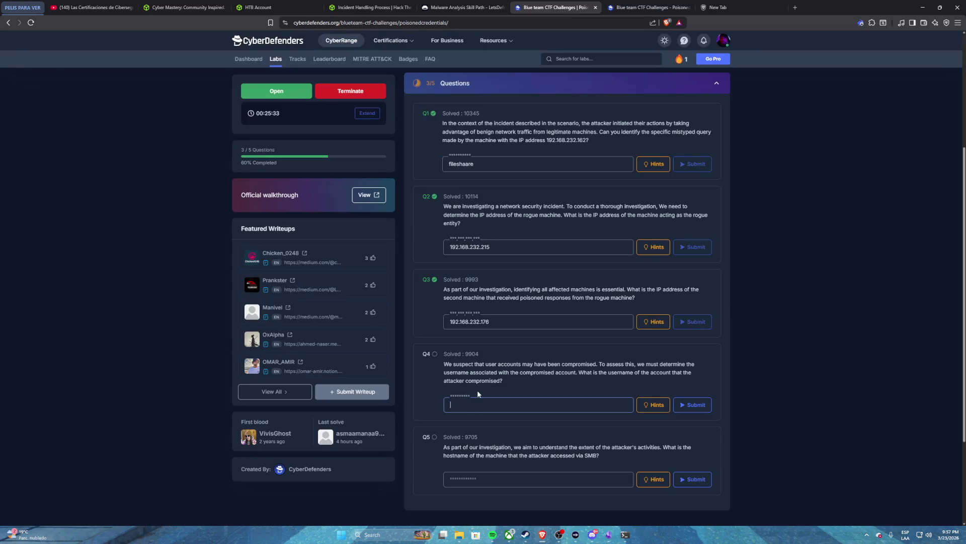
# - Submit the compromised account's username as the Q4 answer, reaching 4 of 5 solved
pyautogui.write('janesmith')
pyautogui.click(693, 404)
pyautogui.click(649, 7)
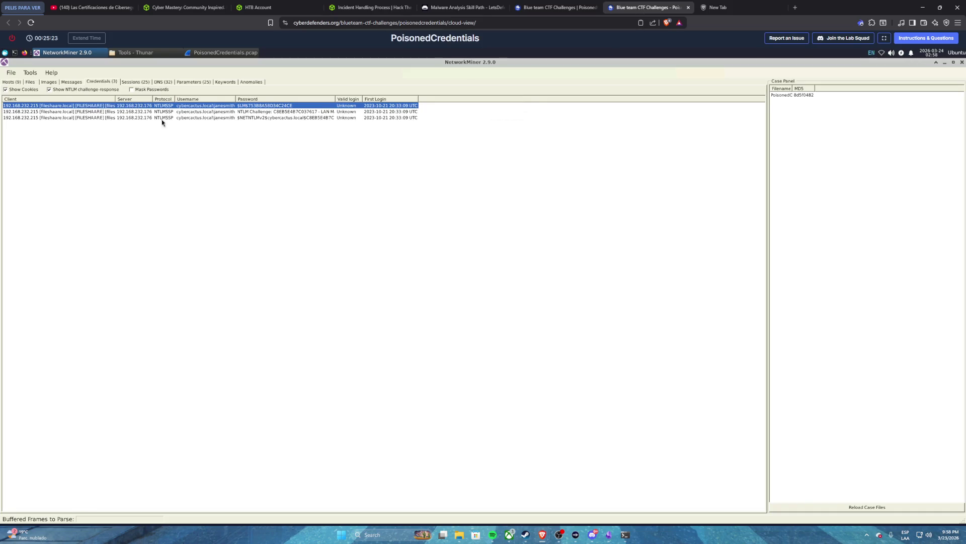
# - Check the hosts, then widen the Password column to read the NETNTLMv2 entry naming PRINETR
pyautogui.click(11, 82)
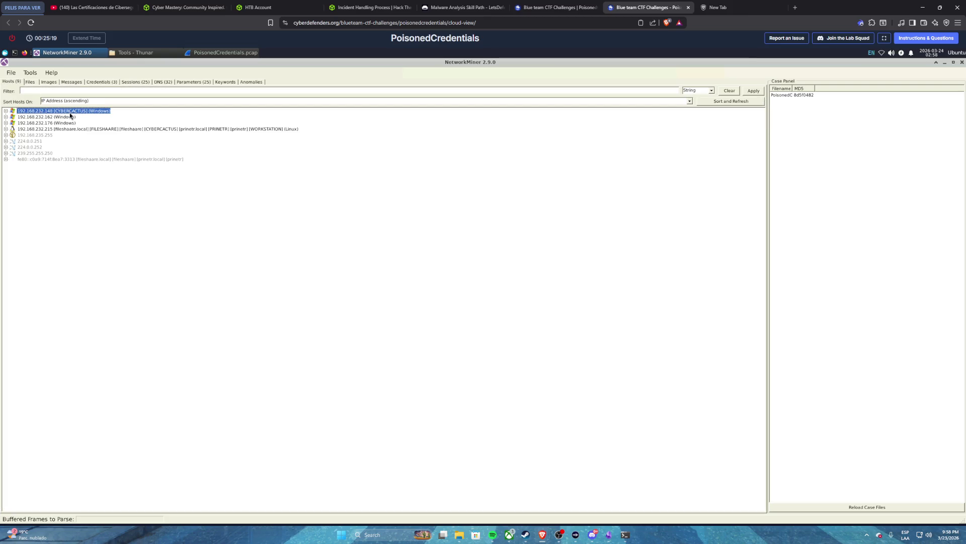
pyautogui.click(103, 82)
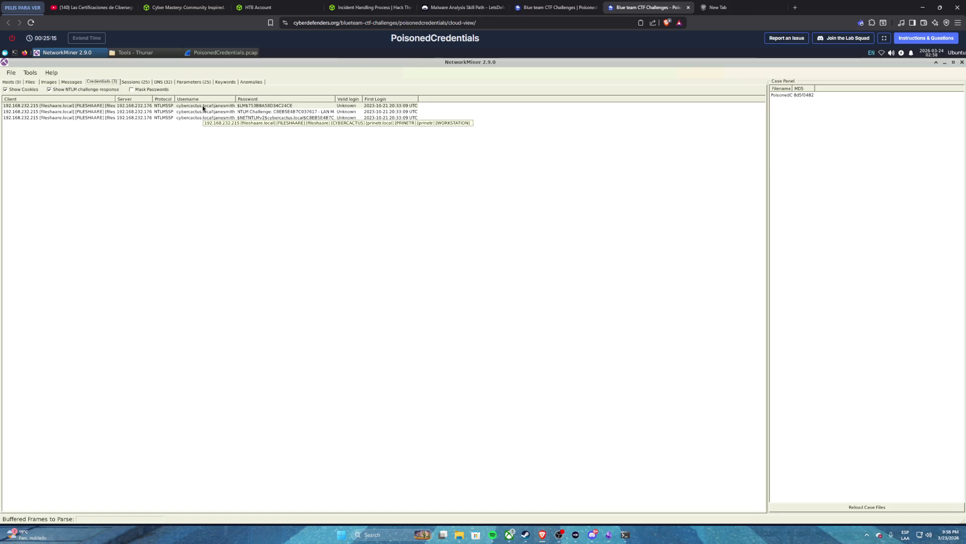
pyautogui.click(206, 106)
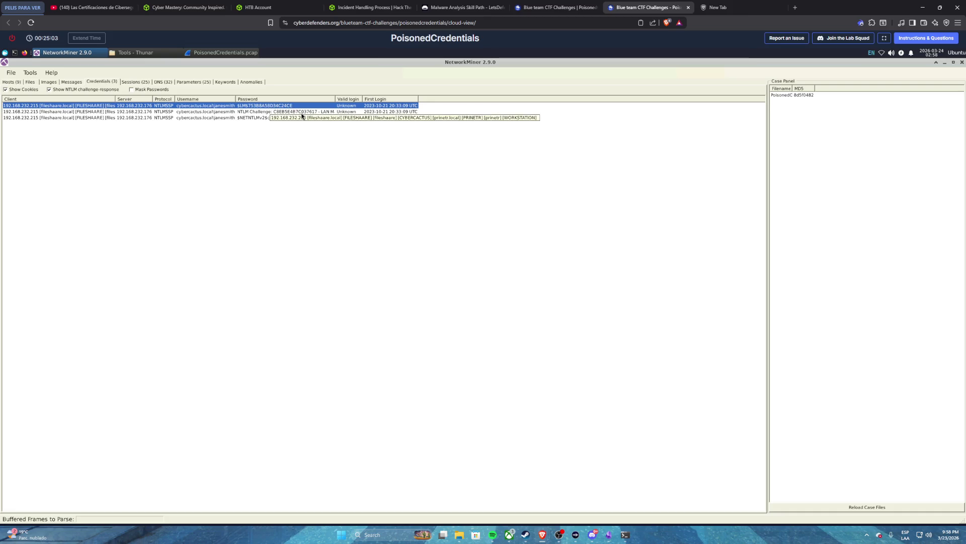
pyautogui.click(326, 111)
pyautogui.moveTo(335, 98); pyautogui.dragTo(700, 90)
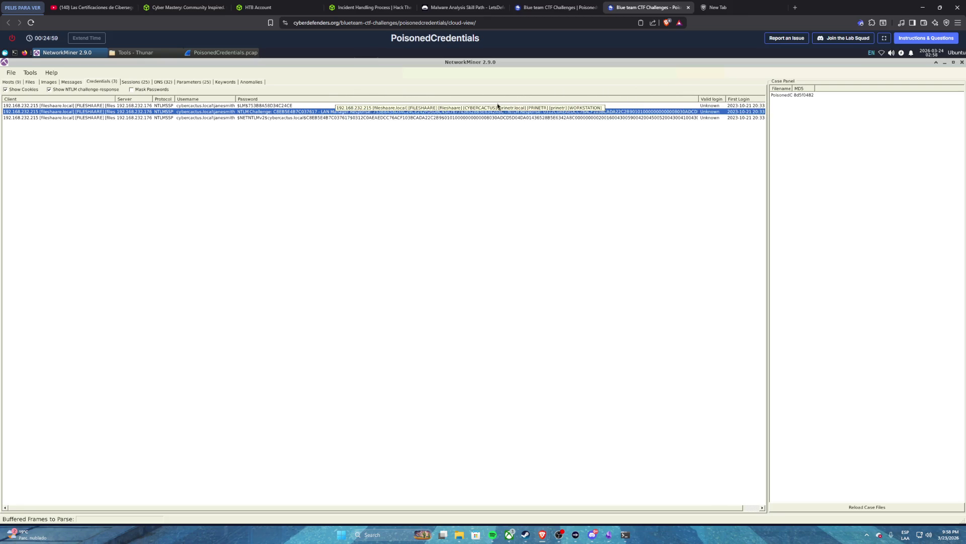
pyautogui.click(297, 119)
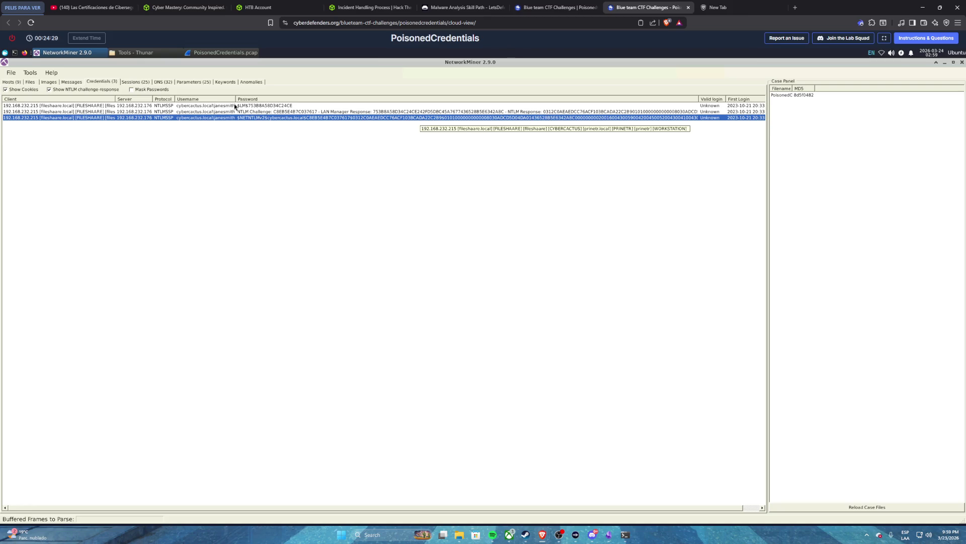
pyautogui.click(541, 5)
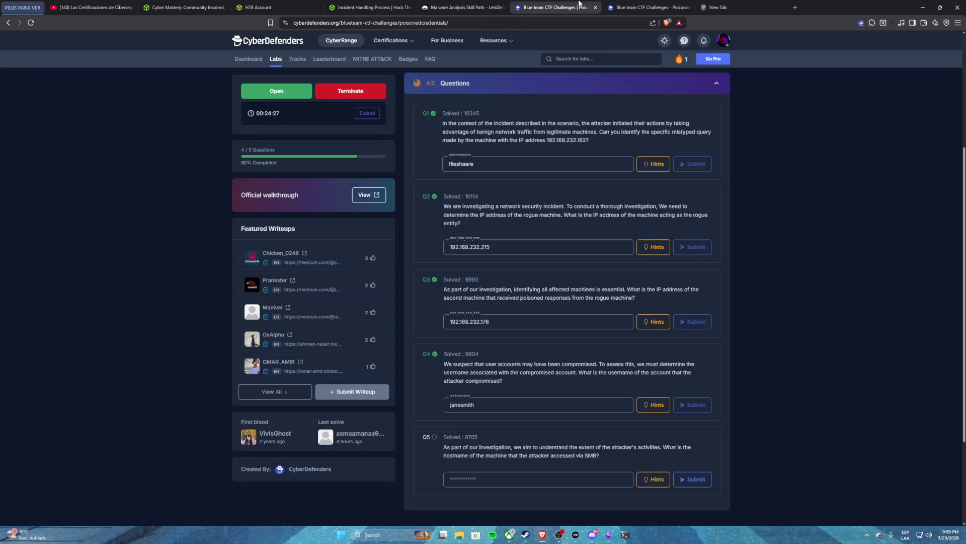
pyautogui.scroll(-3, 514, 361)
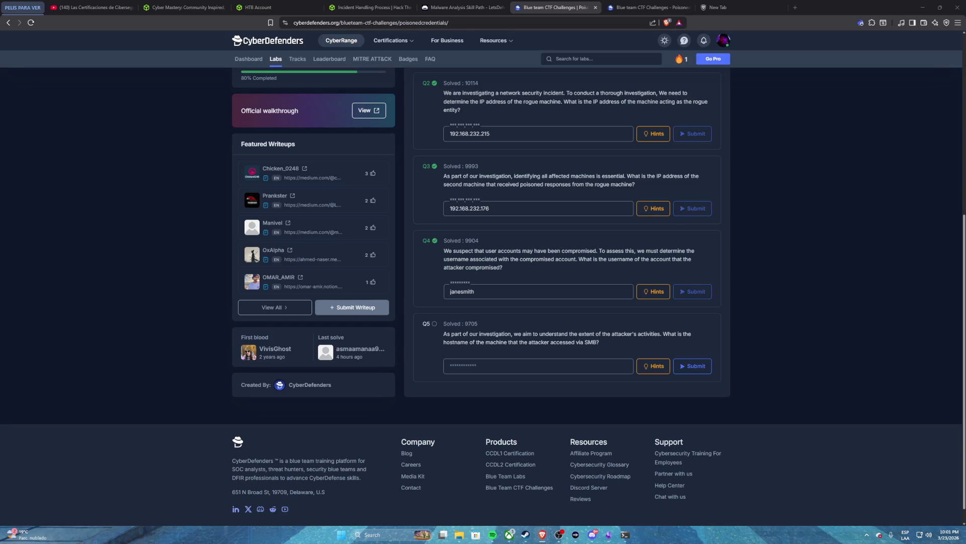
pyautogui.click(649, 8)
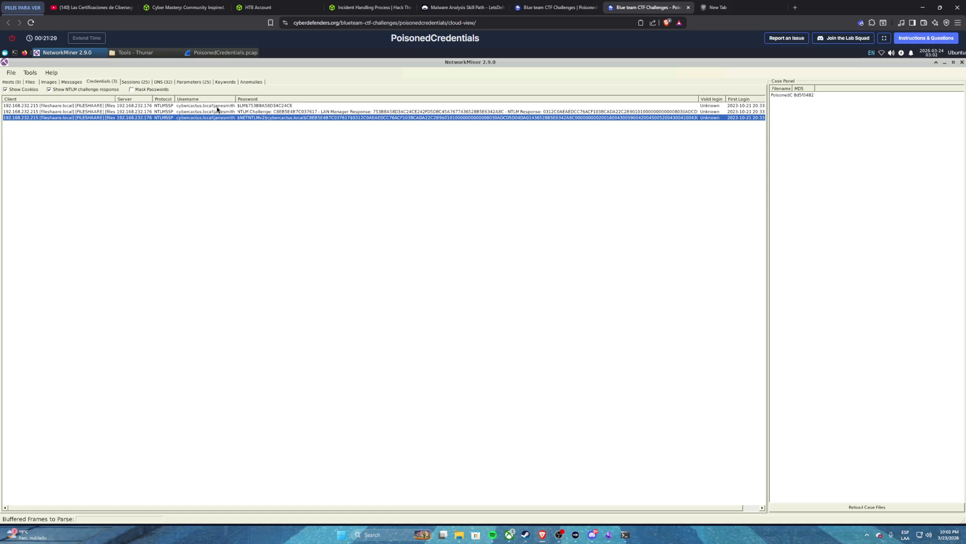
# - Switch back to the CyberDefenders questions page showing Q5
pyautogui.click(553, 7)
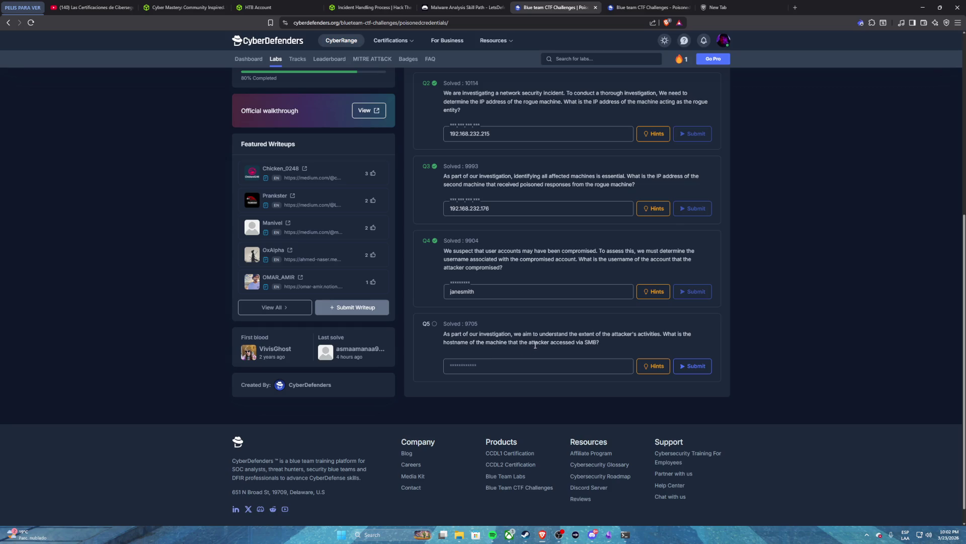
# - Highlight the word SMB in Q5 and bring up the Claude Code terminal
pyautogui.doubleClick(590, 344)
pyautogui.click(625, 535)
# - Ask Claude Code which ports SMB uses (TCP 445 and 139) and open NetworkMiner's Sessions list
pyautogui.scroll(-6, 181, 280)
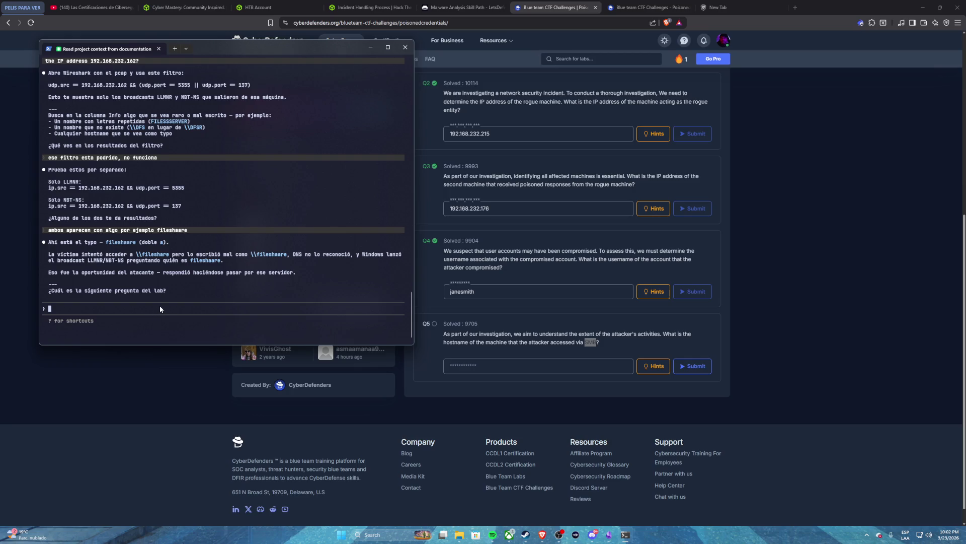
pyautogui.write('oye, ')
pyautogui.write('SMB en que puertos normalmente corre?')
pyautogui.press('Return')
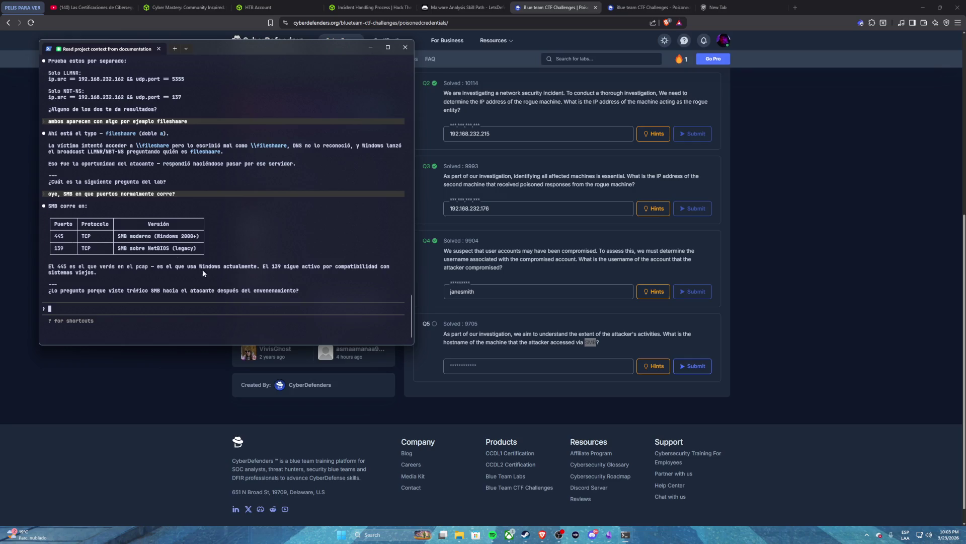
pyautogui.click(647, 7)
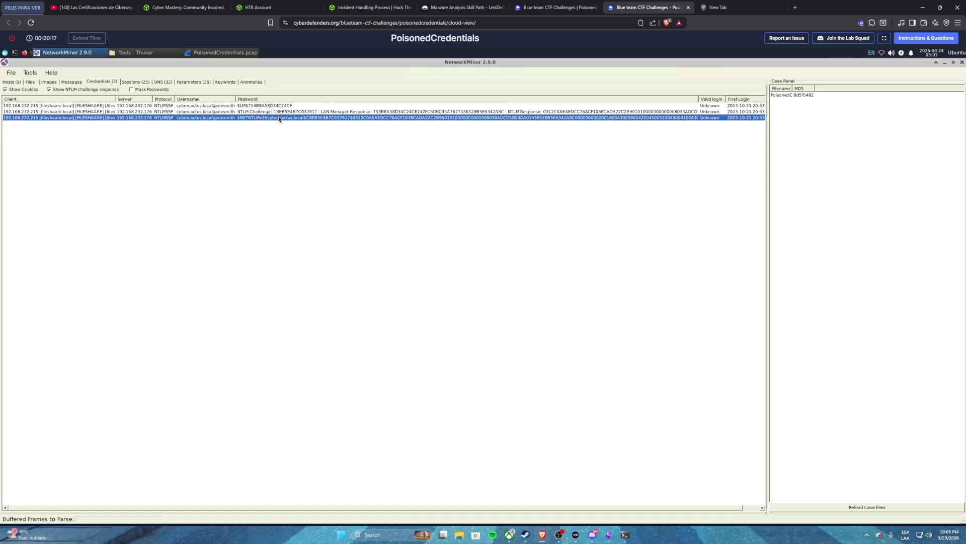
pyautogui.click(132, 82)
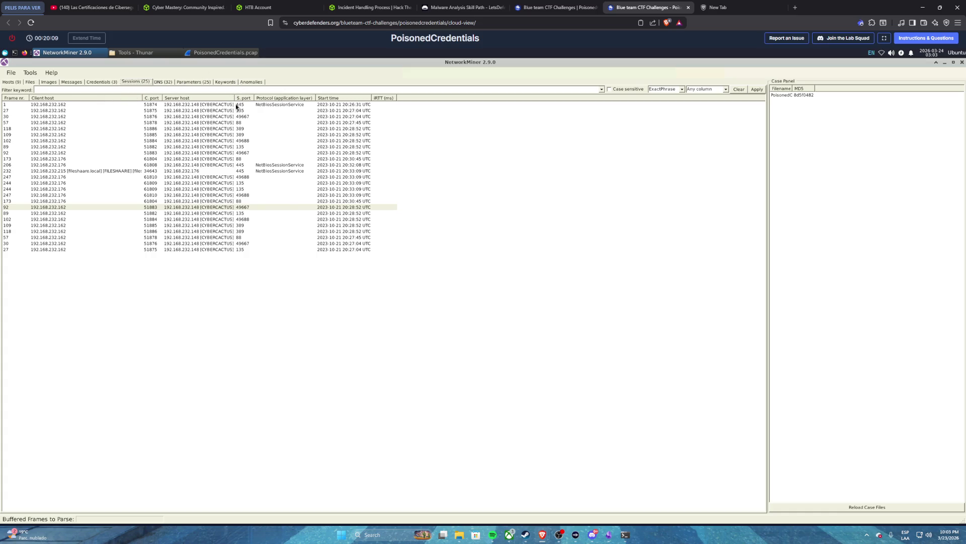
# - Select the frame 1 session to 192.168.232.148 on port 445, then return to the questions
pyautogui.click(218, 104)
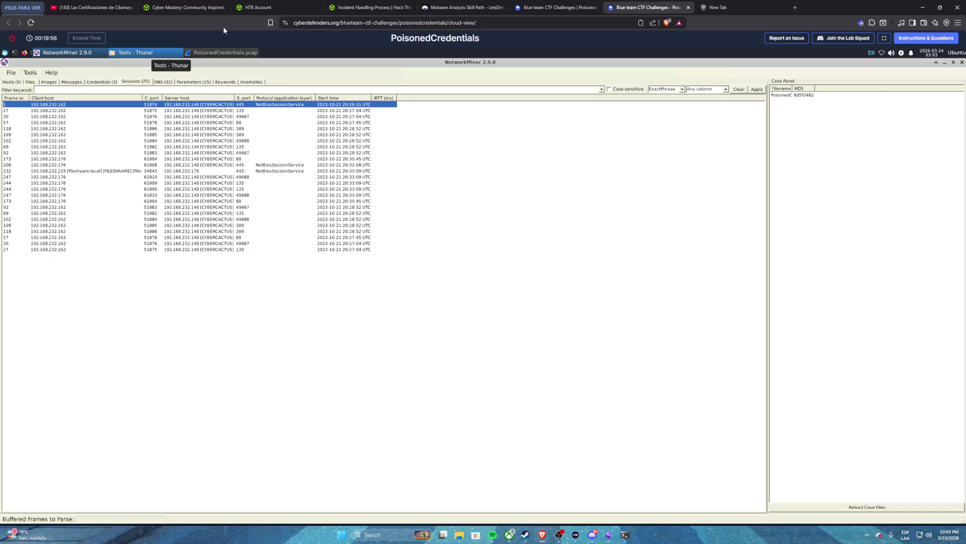
pyautogui.click(570, 10)
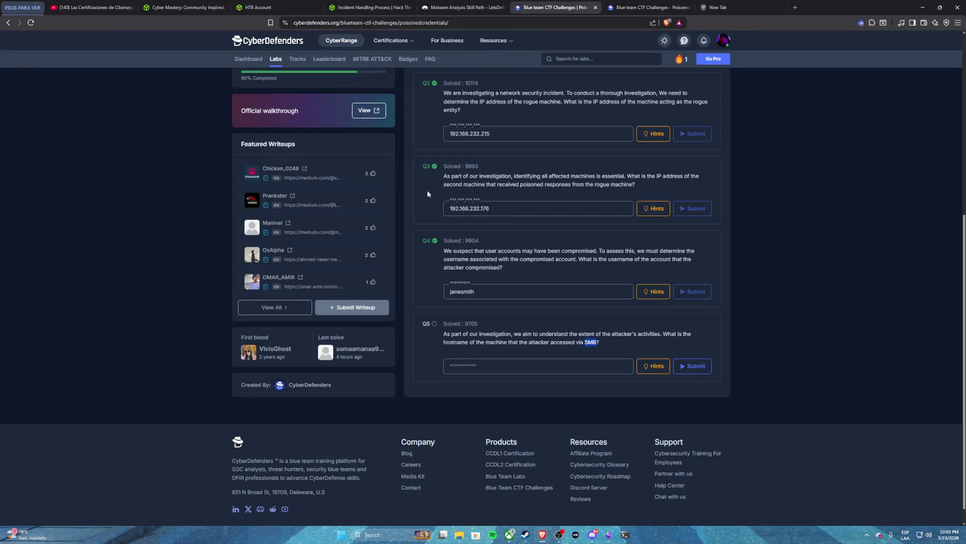
# - Scroll the questions to review Q5 on the SMB-accessed hostname, then return to NetworkMiner
pyautogui.scroll(4, 418, 204)
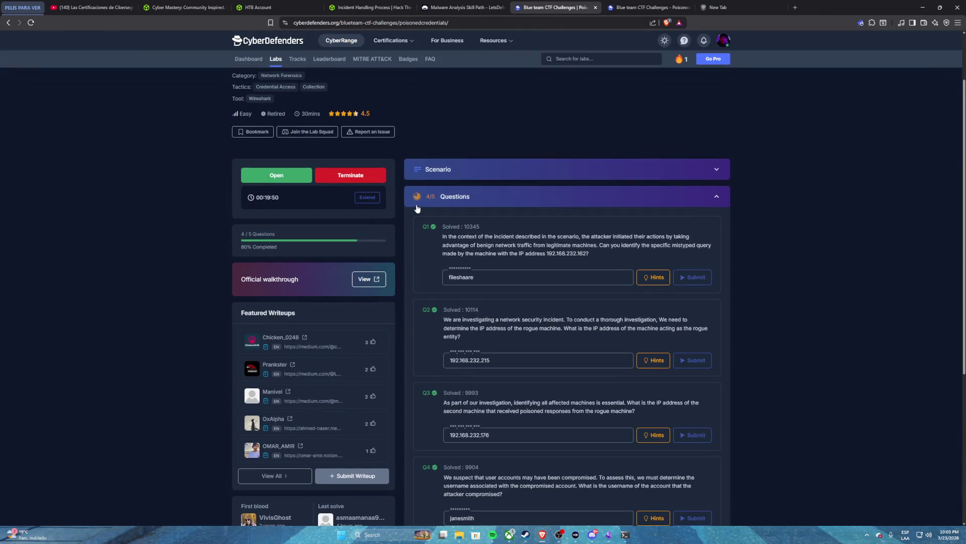
pyautogui.scroll(1, 393, 212)
pyautogui.scroll(-1, 394, 214)
pyautogui.scroll(-3, 394, 216)
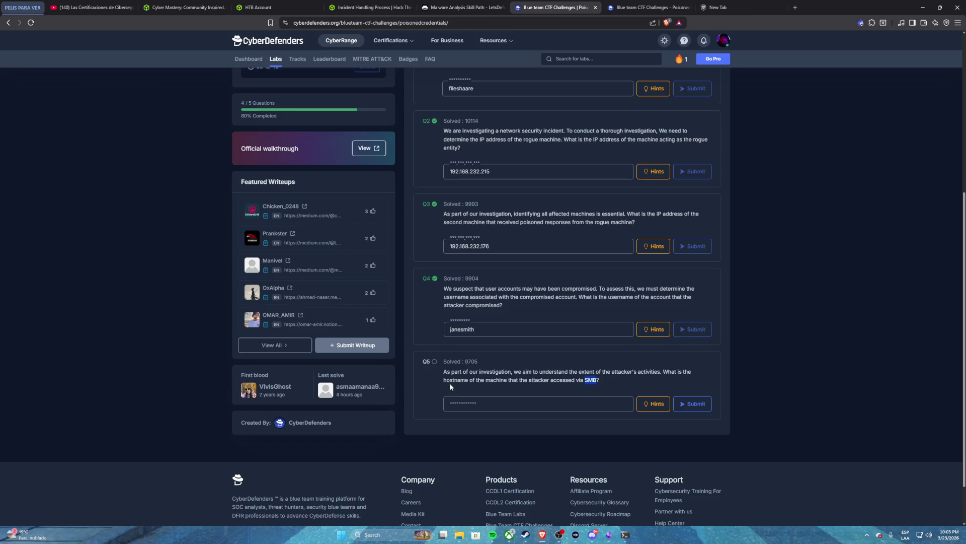
pyautogui.click(647, 7)
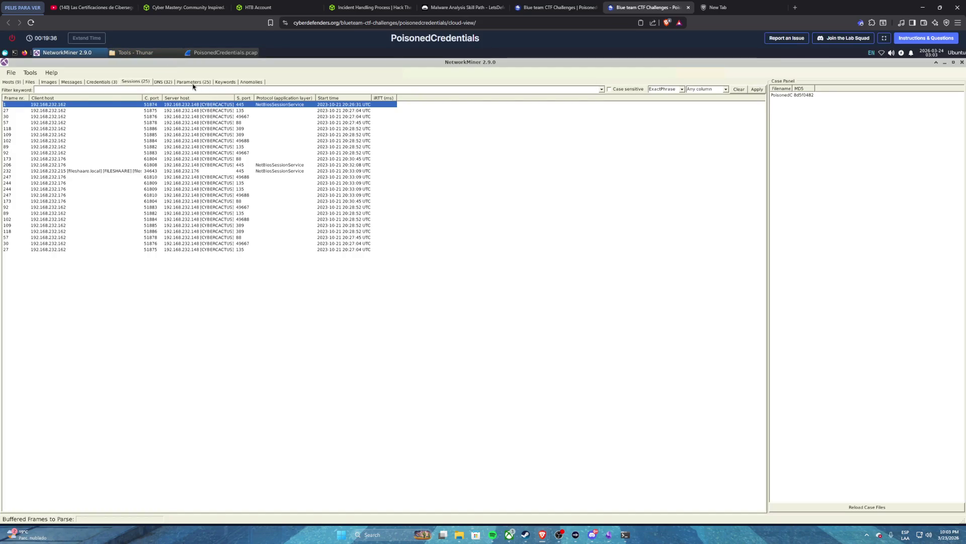
# - Browse credentials, the frame 27 session, and the 25-entry Parameters table of NBNS and SMB2 entries
pyautogui.click(132, 82)
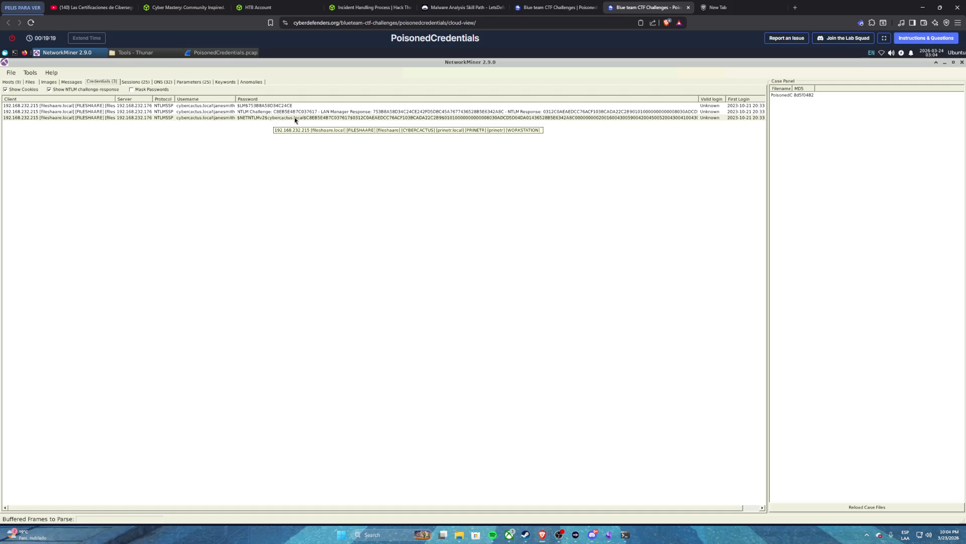
pyautogui.click(136, 81)
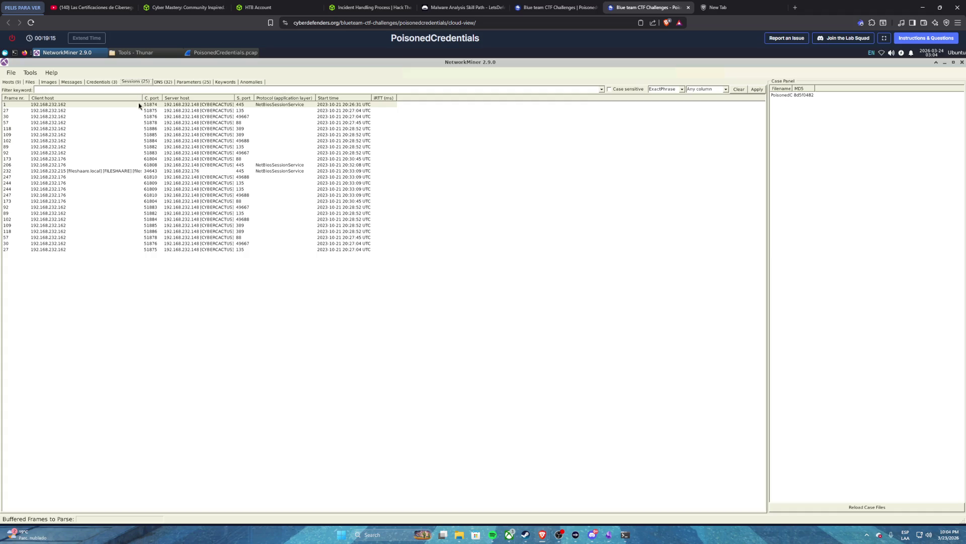
pyautogui.click(48, 250)
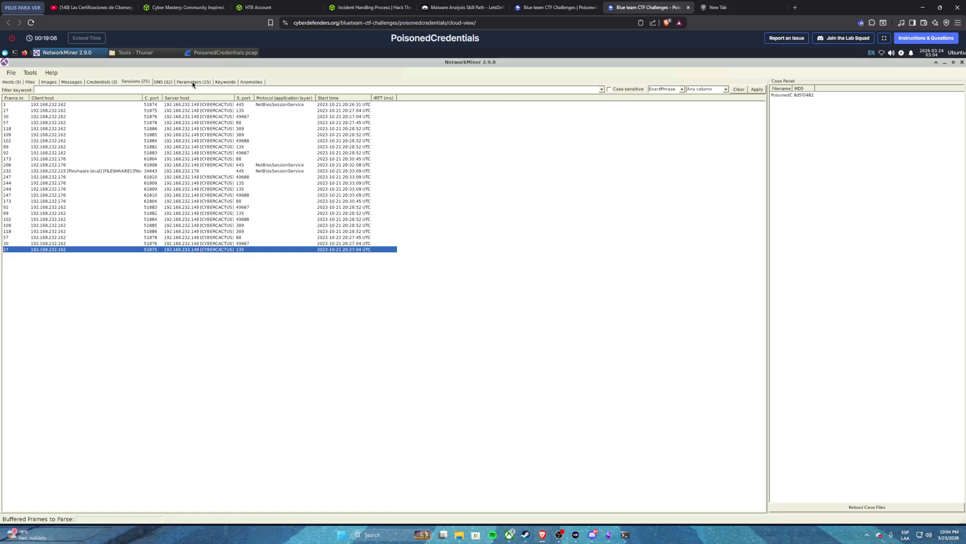
pyautogui.click(193, 82)
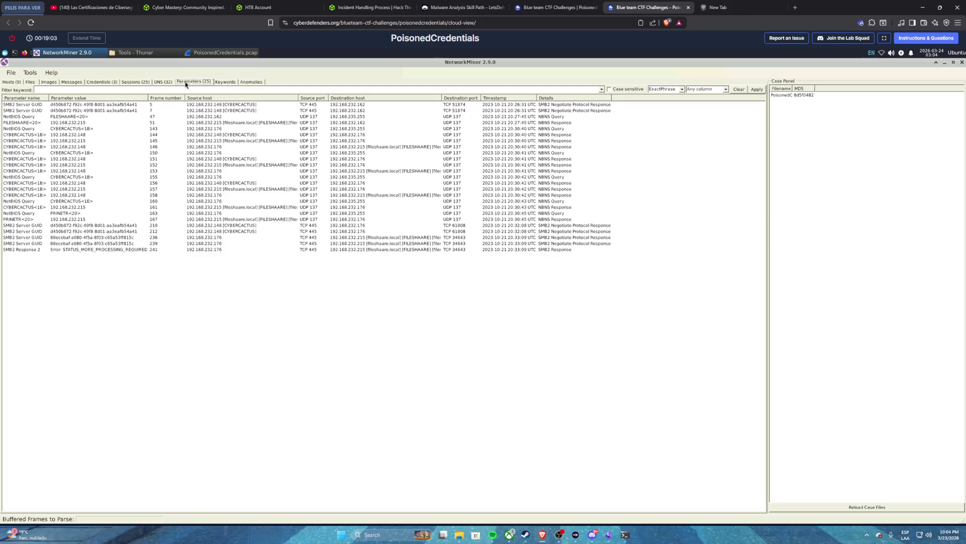
pyautogui.click(16, 82)
# - Clear the LLMNR display filter in Wireshark so all 269 packets are listed
pyautogui.click(226, 53)
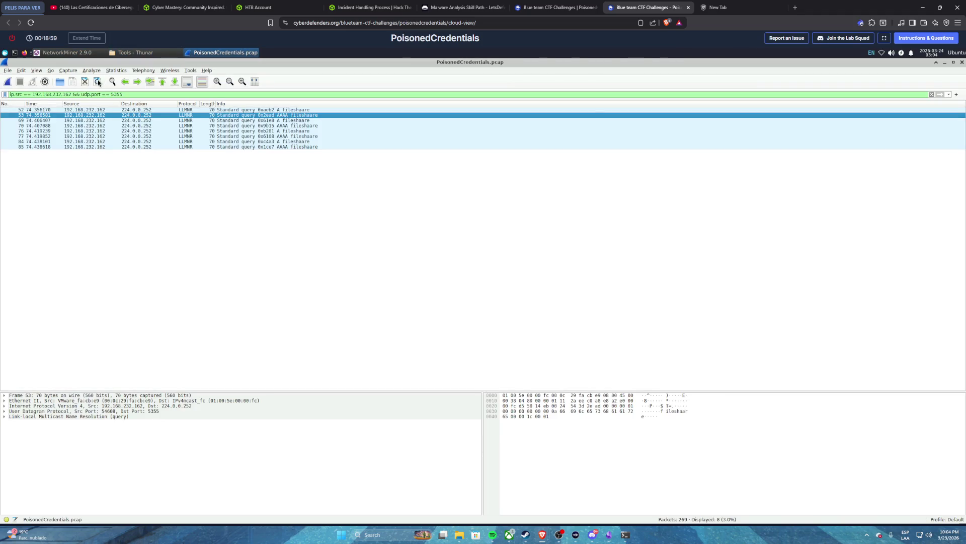
pyautogui.doubleClick(131, 91)
pyautogui.tripleClick(131, 92)
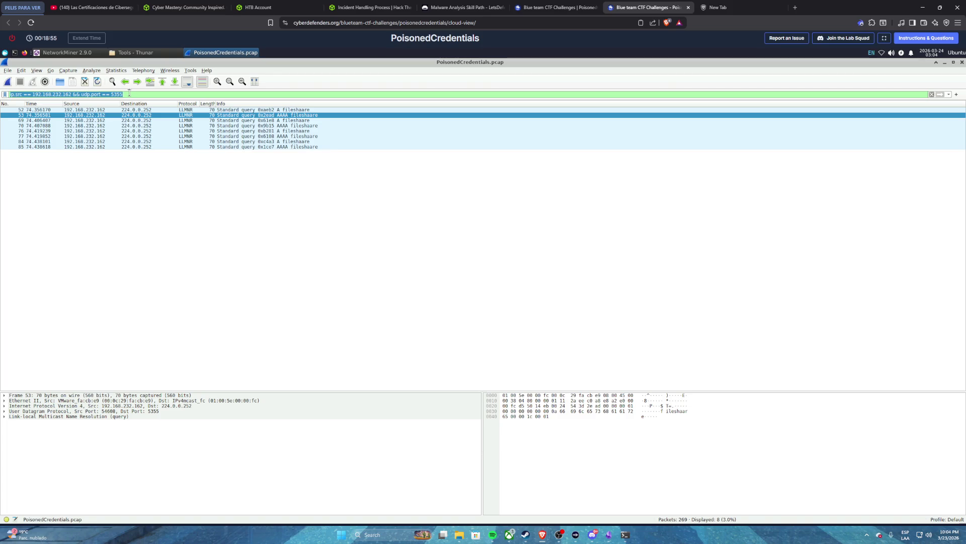
pyautogui.press('BackSpace')
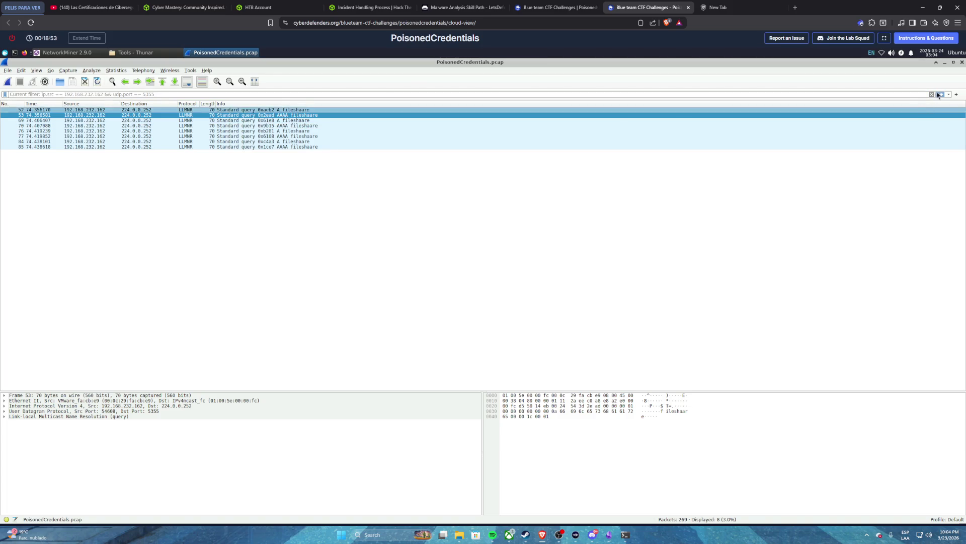
pyautogui.click(940, 94)
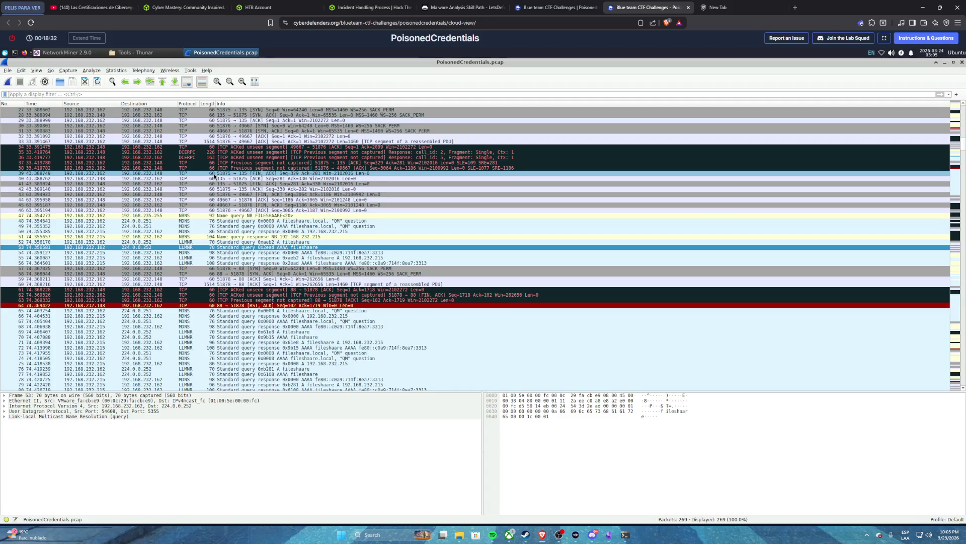
# - Scroll through the full packet list, then bring NetworkMiner's nine-host overview back to the front
pyautogui.scroll(-1, 221, 186)
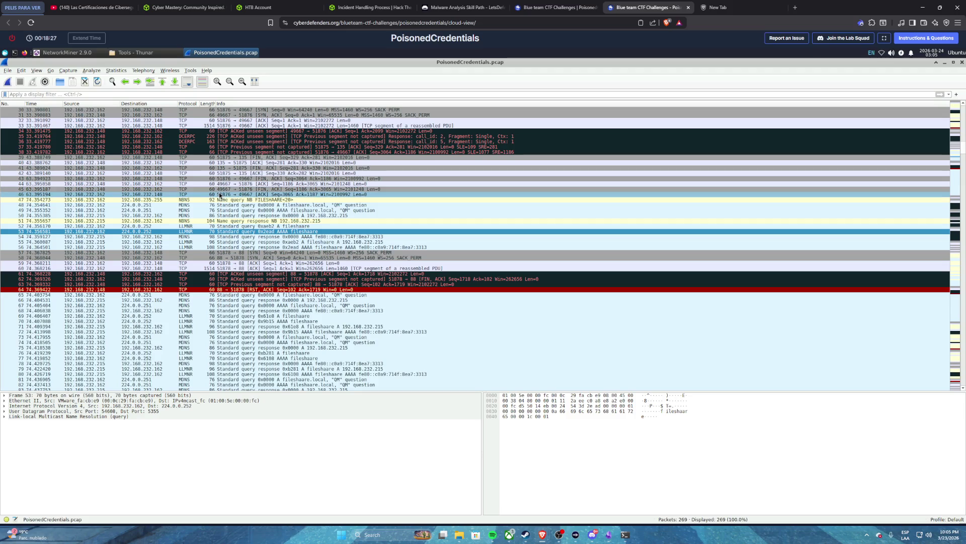
pyautogui.scroll(-1, 212, 200)
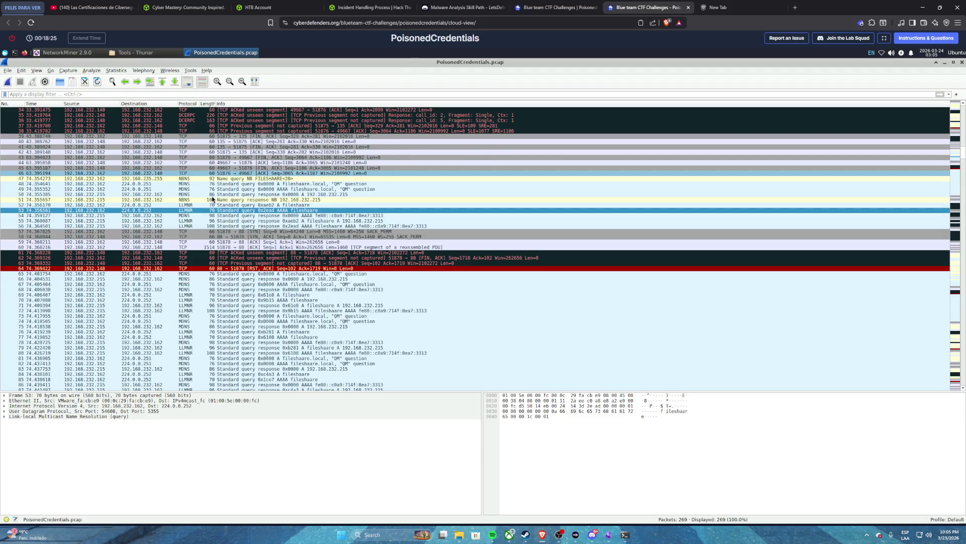
pyautogui.scroll(-2, 212, 199)
pyautogui.scroll(-1, 212, 199)
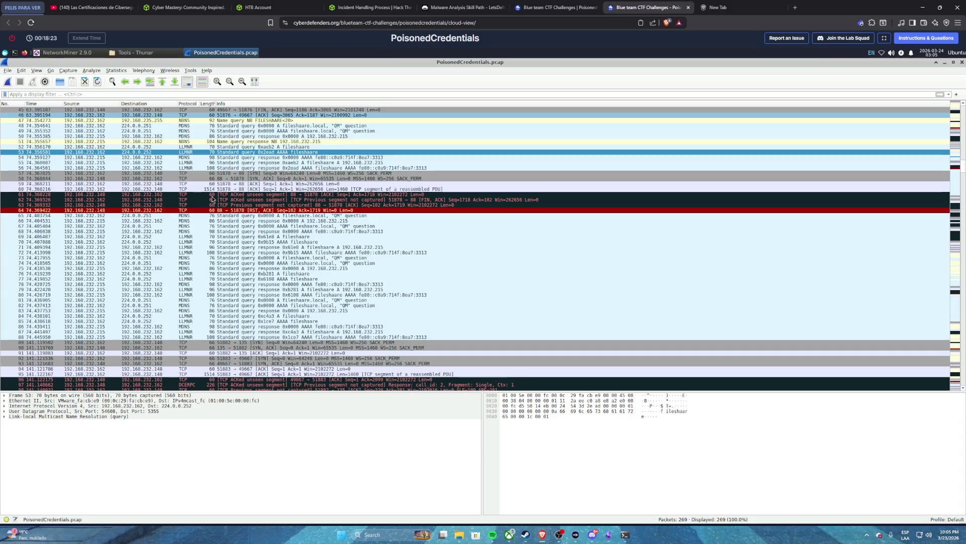
pyautogui.scroll(-2, 213, 199)
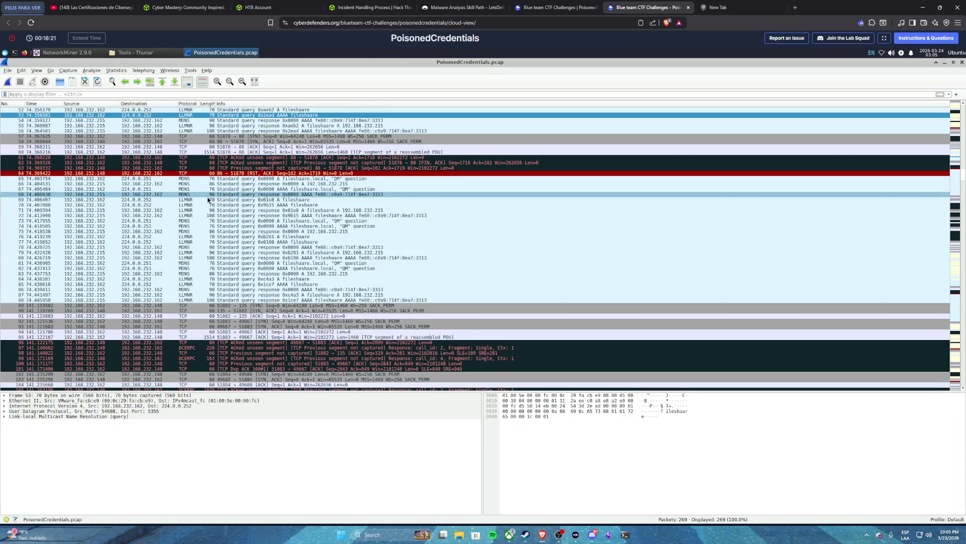
pyautogui.scroll(-4, 207, 200)
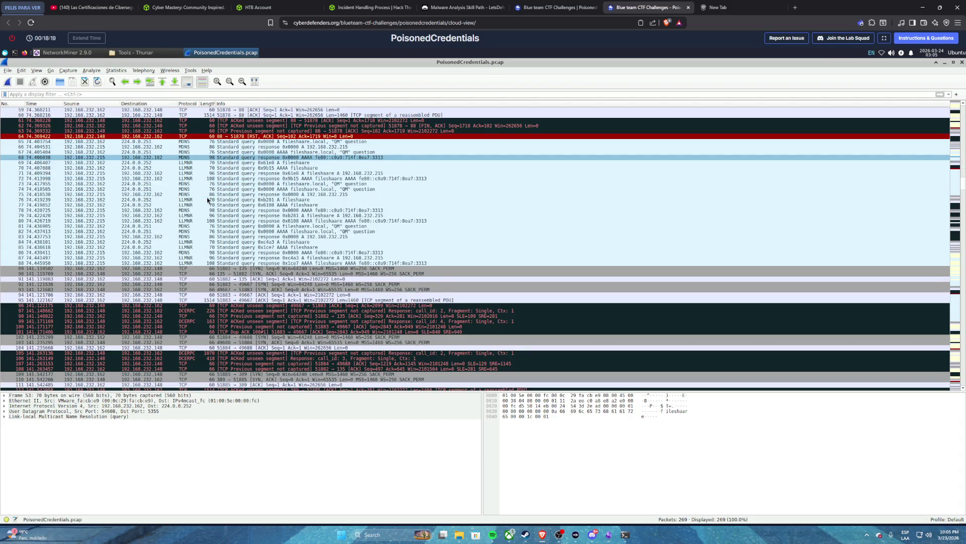
pyautogui.scroll(-1, 207, 200)
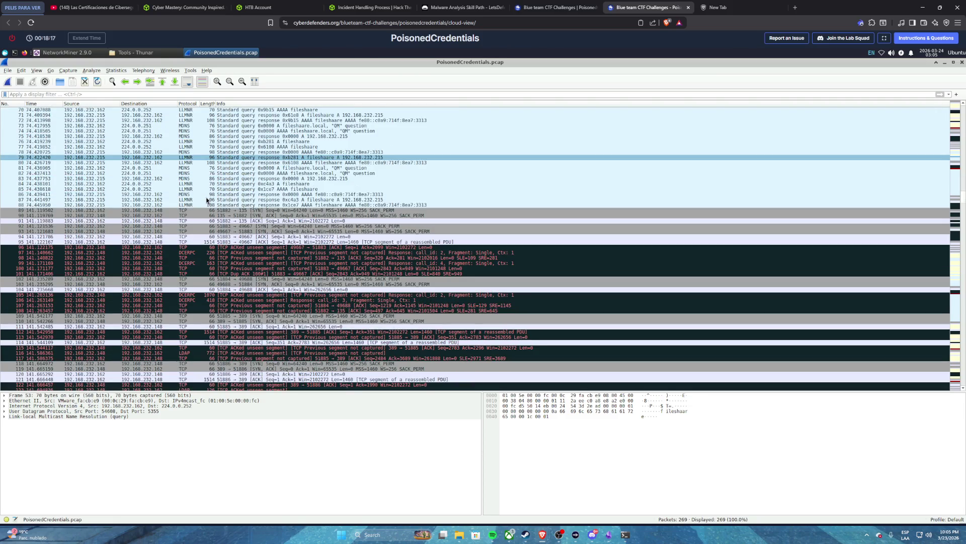
pyautogui.scroll(-2, 207, 200)
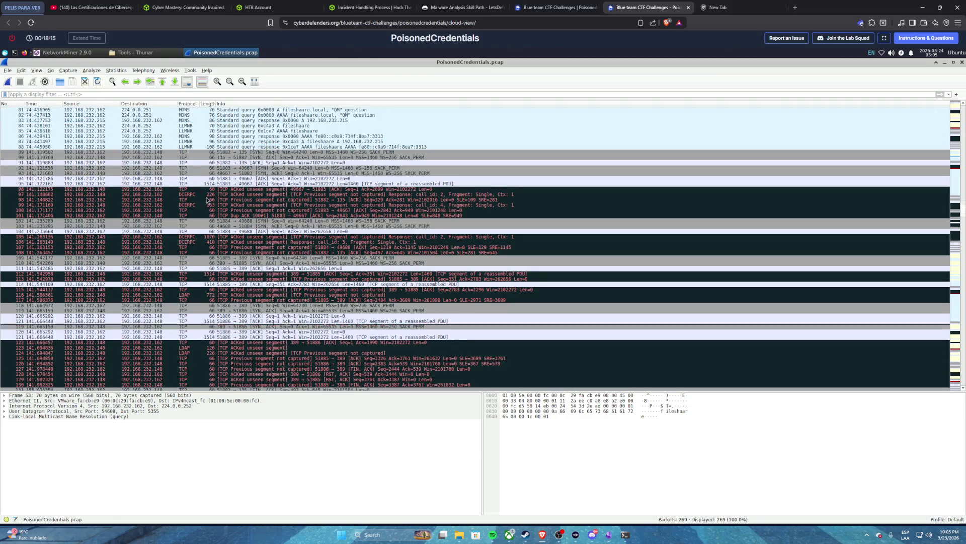
pyautogui.scroll(-2, 207, 200)
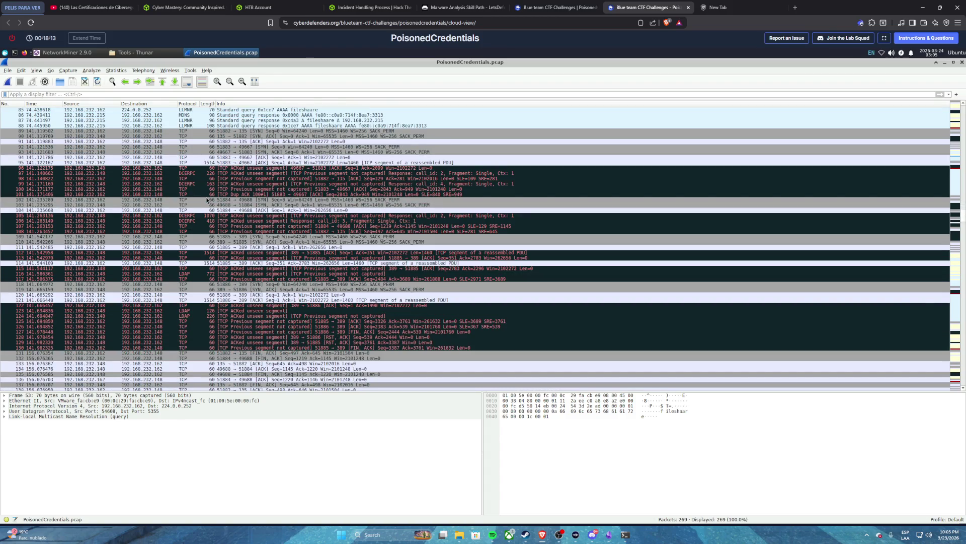
pyautogui.scroll(-4, 206, 200)
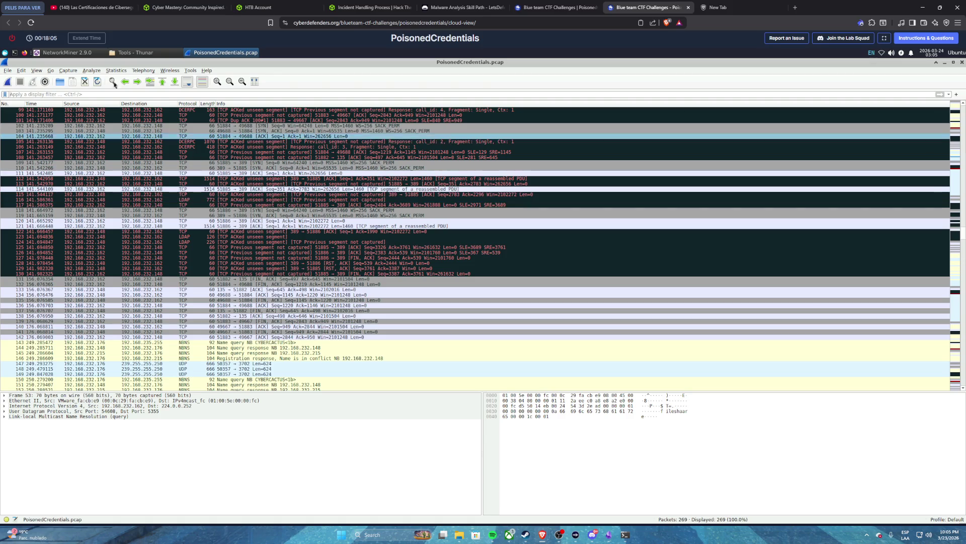
pyautogui.click(81, 56)
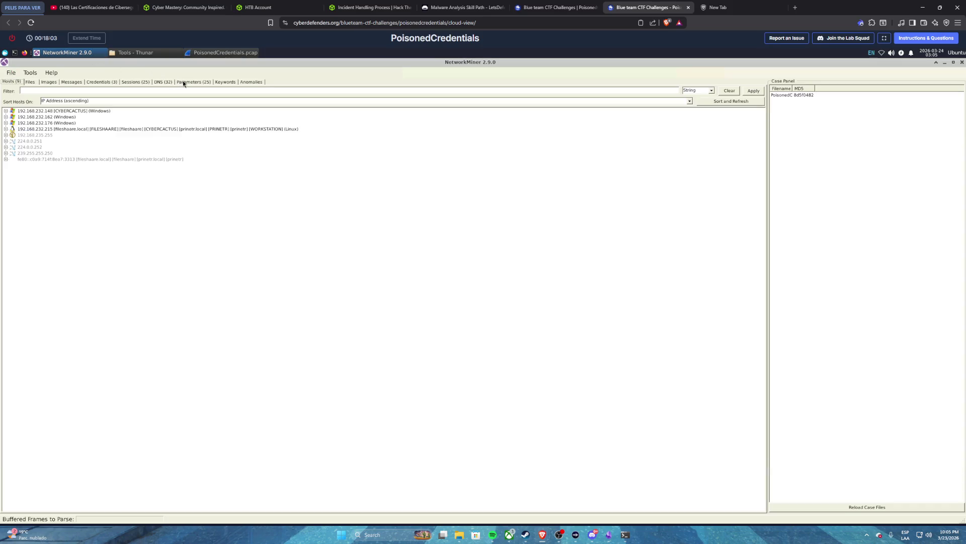
# - Inspect the SMB2 Server GUID entries from frames 5 and 210 in NetworkMiner's Parameters table
pyautogui.click(183, 81)
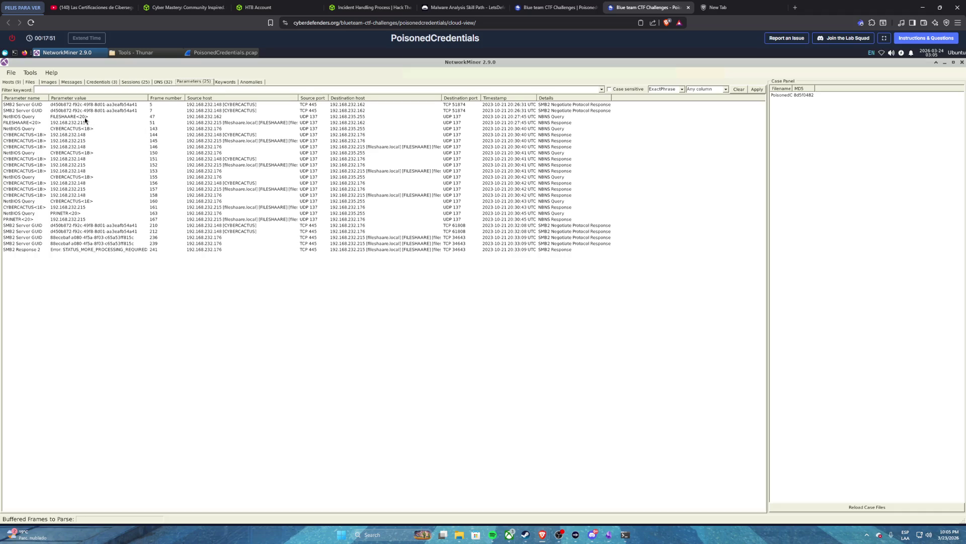
pyautogui.click(12, 105)
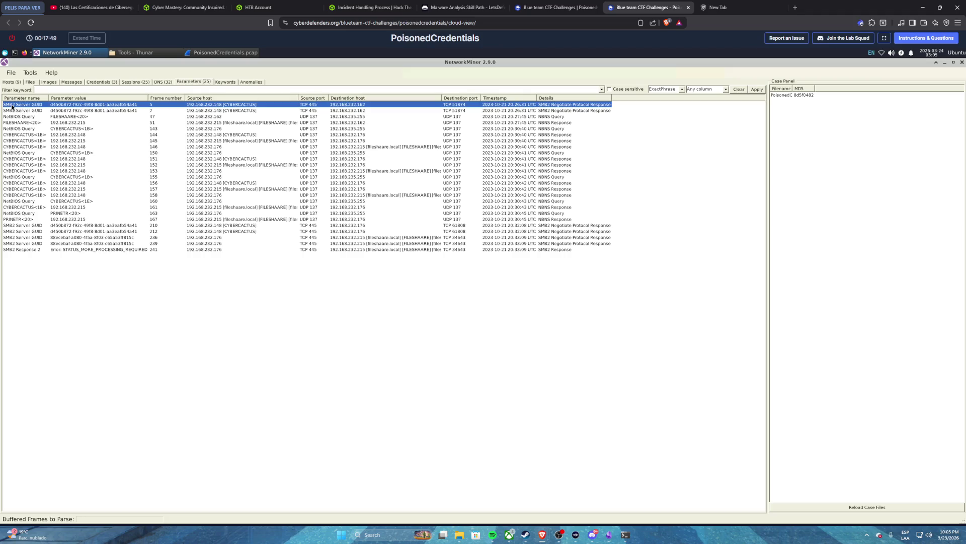
pyautogui.click(21, 227)
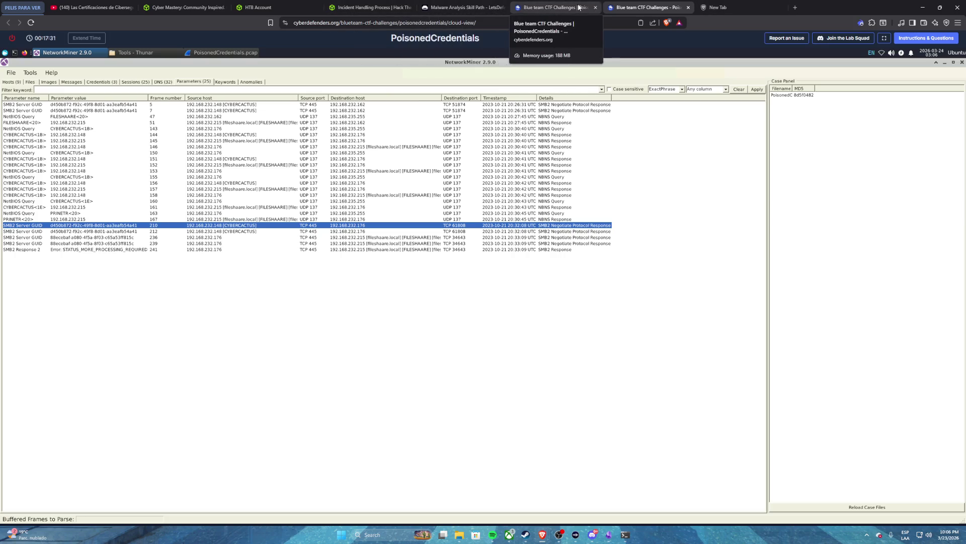
pyautogui.click(554, 7)
# - Submit 'cybercactus' as the Q5 SMB hostname answer
pyautogui.click(513, 408)
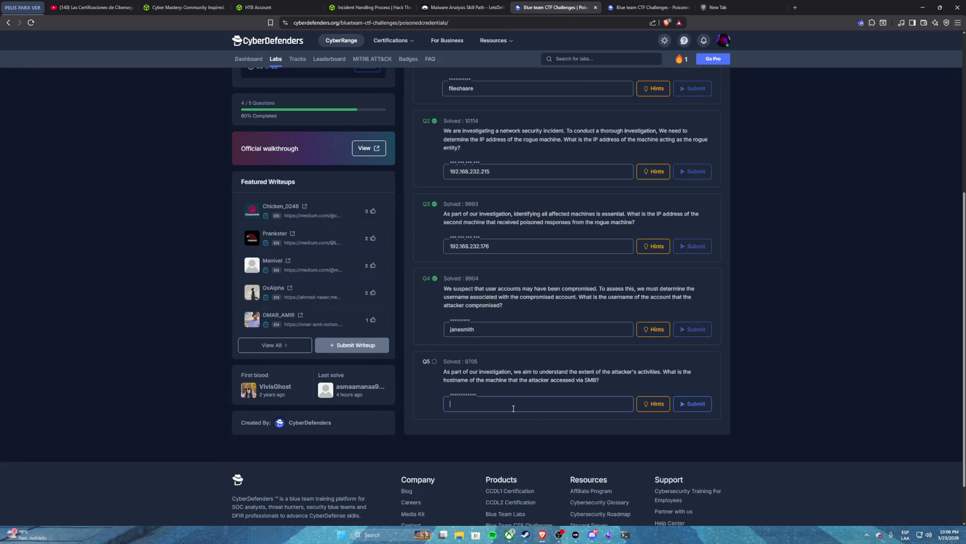
pyautogui.write('cybercactus')
pyautogui.click(688, 403)
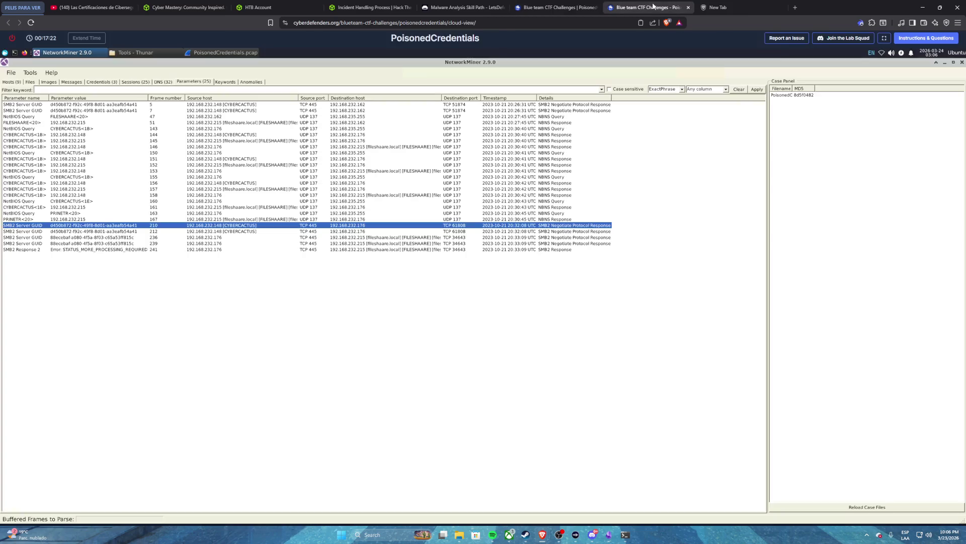
# - Replace the rejected answer with 'CYBERCACTUS' and submit it for Q5
pyautogui.click(649, 7)
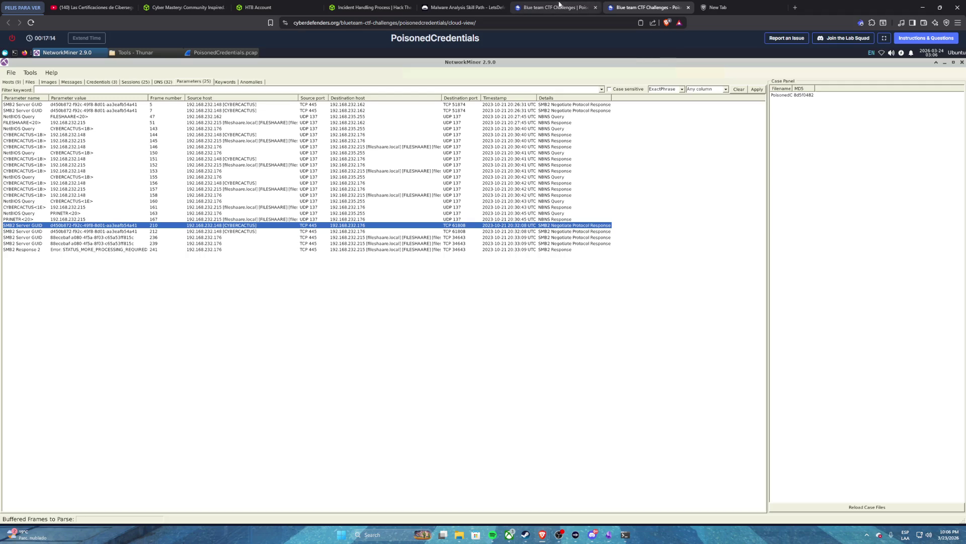
pyautogui.click(559, 7)
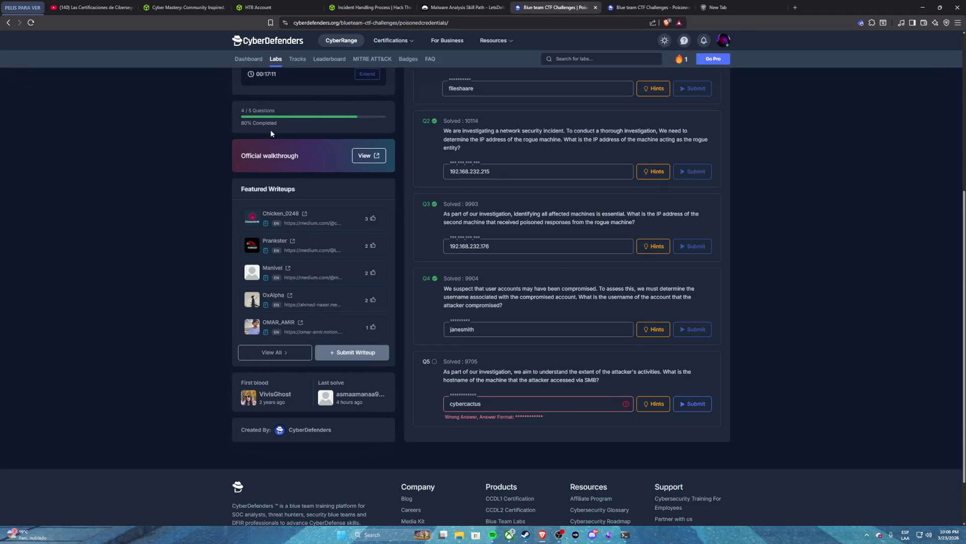
pyautogui.scroll(1, 272, 133)
pyautogui.scroll(-1, 505, 381)
pyautogui.doubleClick(491, 404)
pyautogui.write('CYBE')
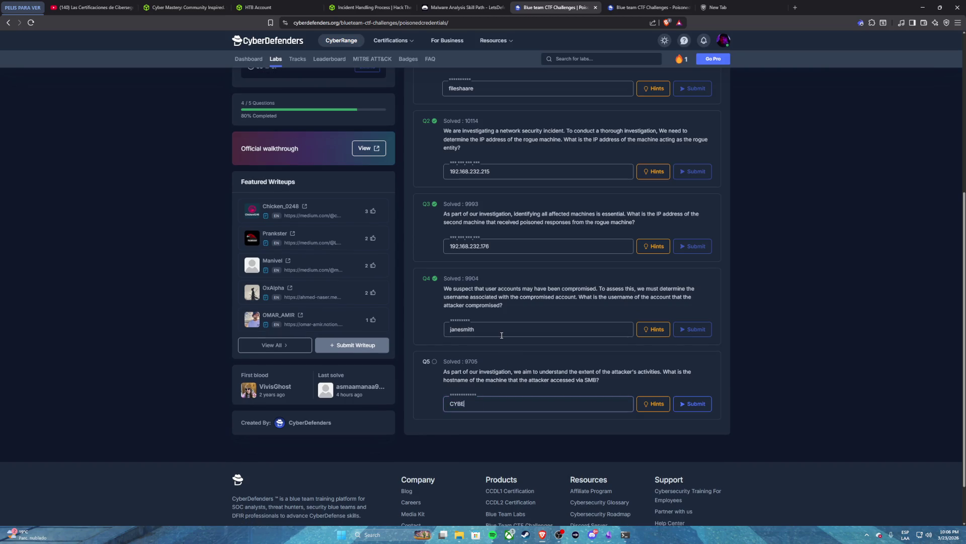
pyautogui.write('RCACTUS')
pyautogui.click(688, 406)
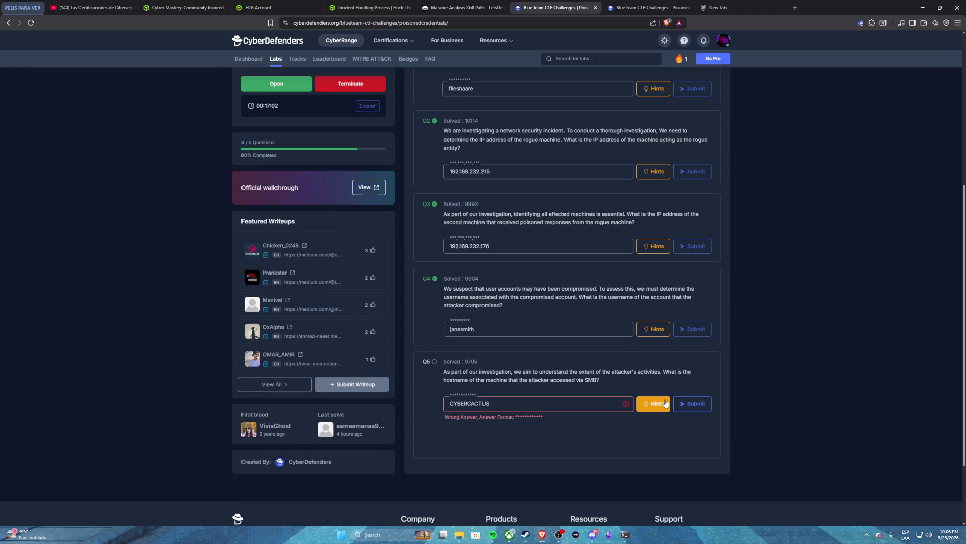
# - Reveal Hint 1 for Q5, which suggests checking SMB traffic for machine names
pyautogui.click(665, 402)
pyautogui.scroll(-2, 453, 368)
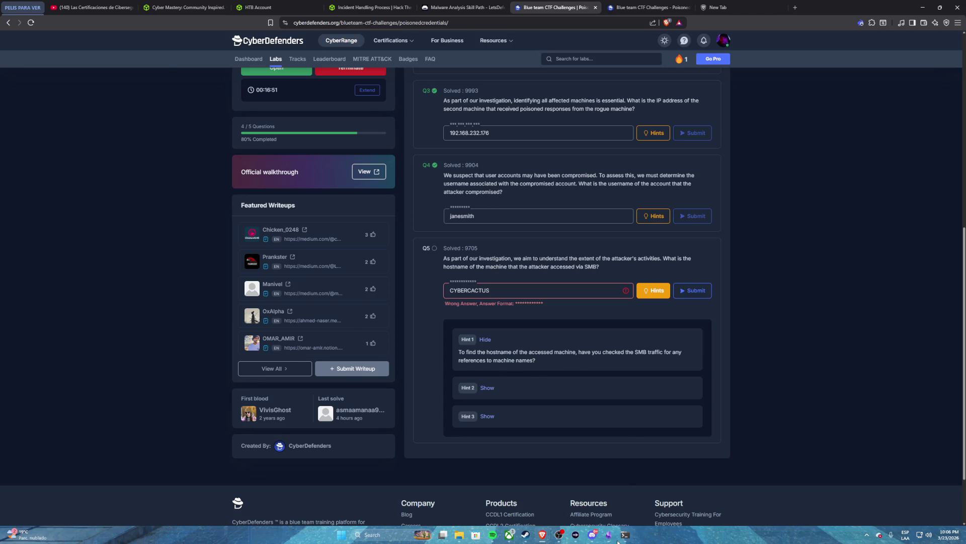
pyautogui.hotkey('alt', 'Tab')
# - Ask Claude Code, in Spanish, for a Wireshark filter showing traffic involving SMB
pyautogui.click(621, 539)
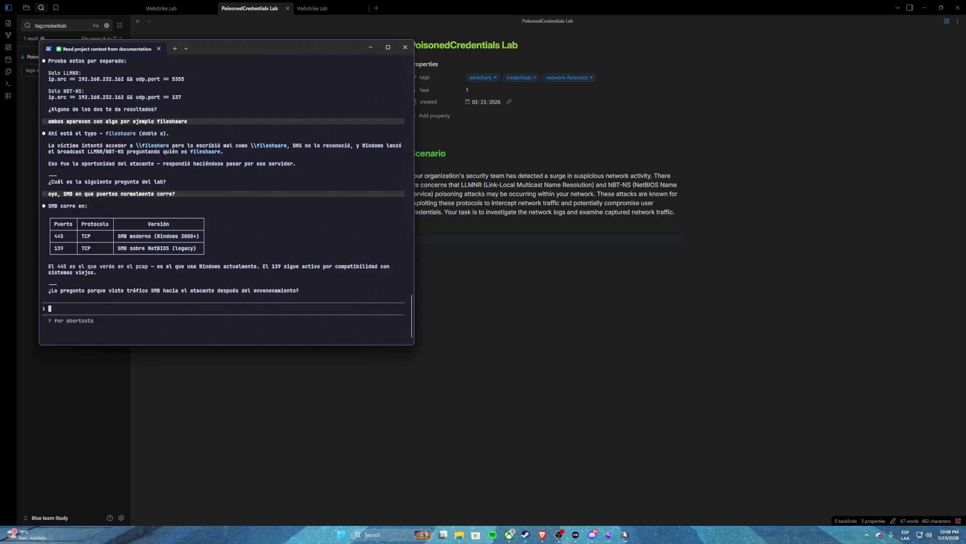
pyautogui.write('claude, peudes')
pyautogui.press('BackSpace')
pyautogui.press('BackSpace')
pyautogui.press('BackSpace')
pyautogui.write('uedes hacer un ')
pyautogui.write('filt')
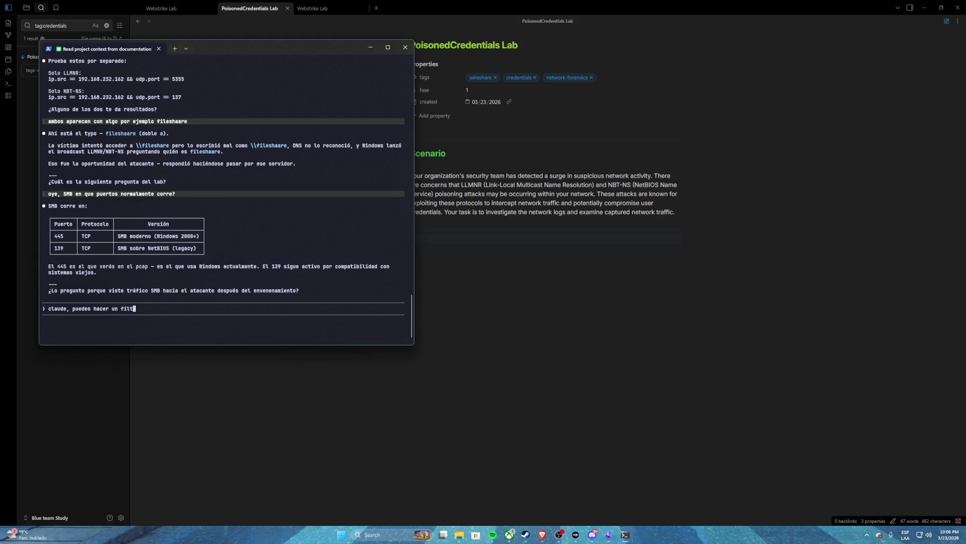
pyautogui.write('ro de wireshark que me muest')
pyautogui.write('re ')
pyautogui.write('el trafico que involucr')
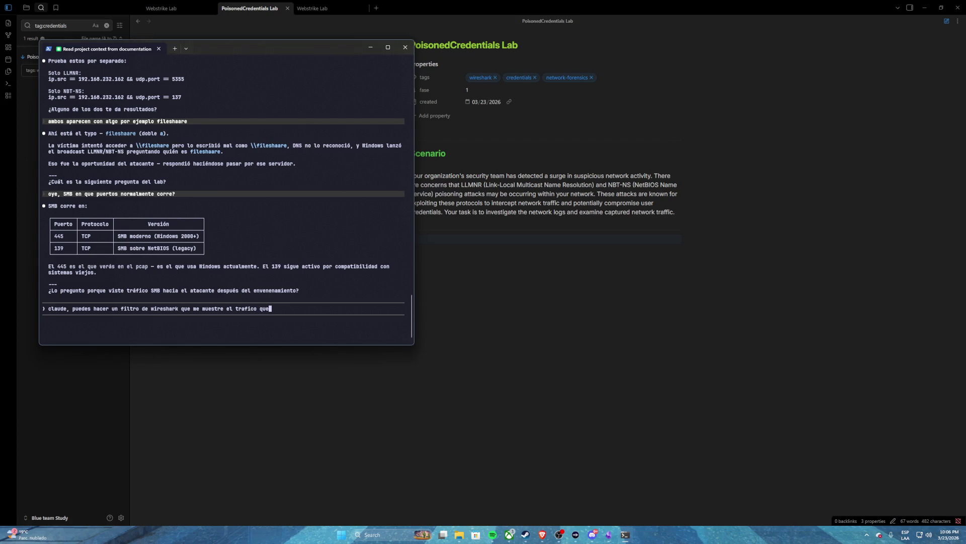
pyautogui.write('e un SMB')
pyautogui.press('Return')
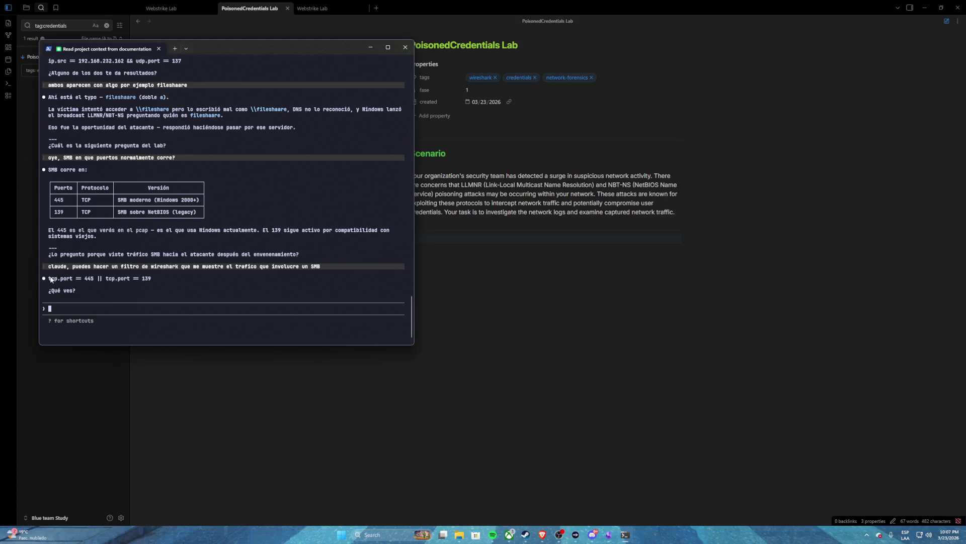
# - Copy the suggested filter tcp.port == 445 || tcp.port == 139
pyautogui.moveTo(50, 281); pyautogui.dragTo(151, 281)
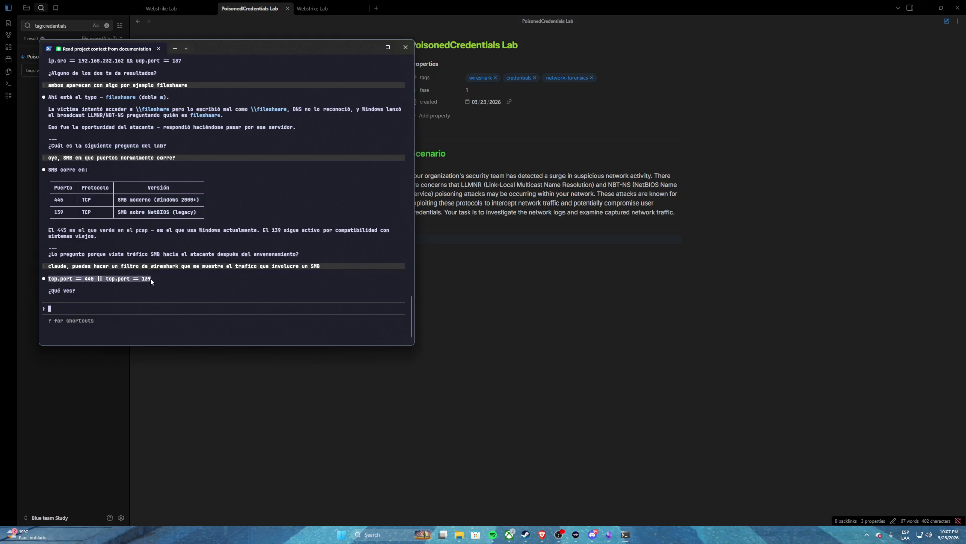
pyautogui.hotkey('ctrl', 'c')
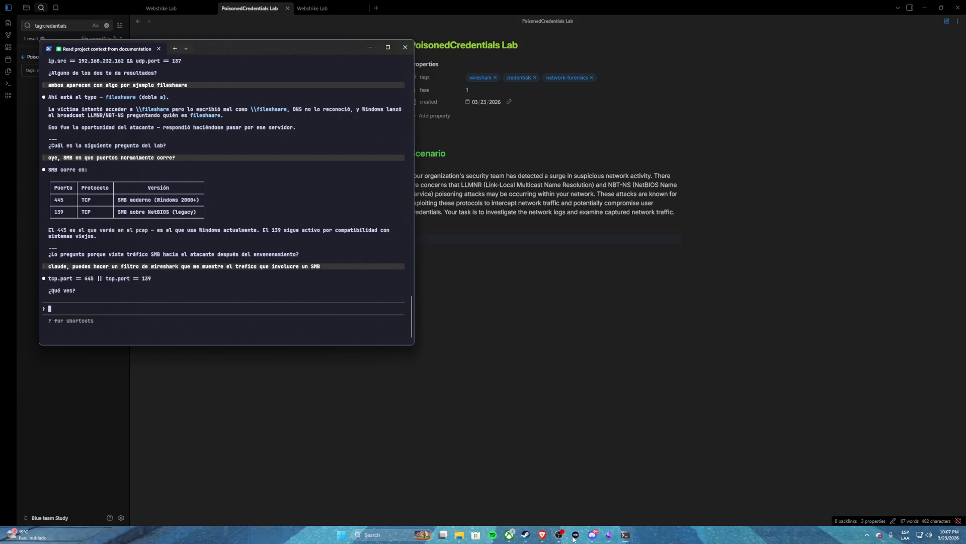
pyautogui.moveTo(539, 532)
pyautogui.click(479, 496)
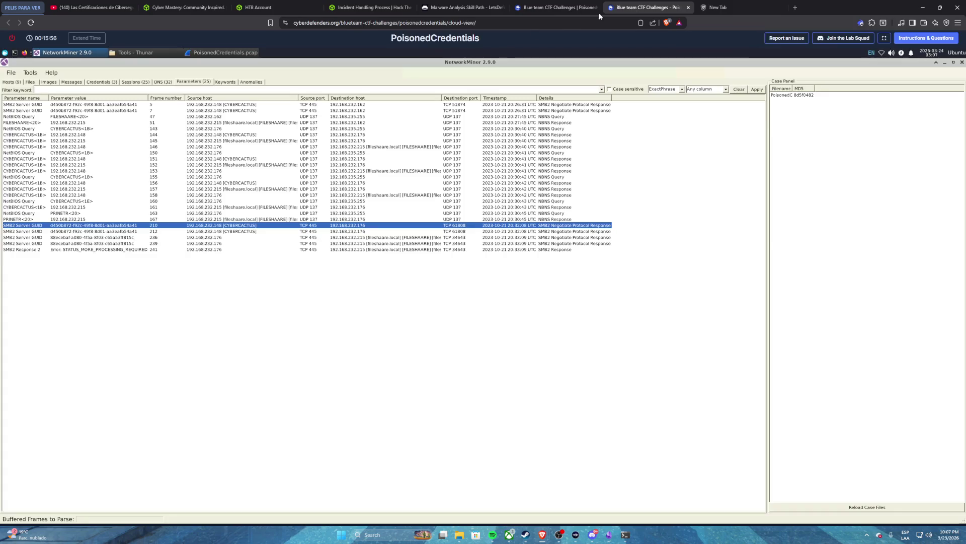
# - Apply the display filter tcp.port == 445 || tcp.port == 139, leaving 72 of 269 packets
pyautogui.click(649, 7)
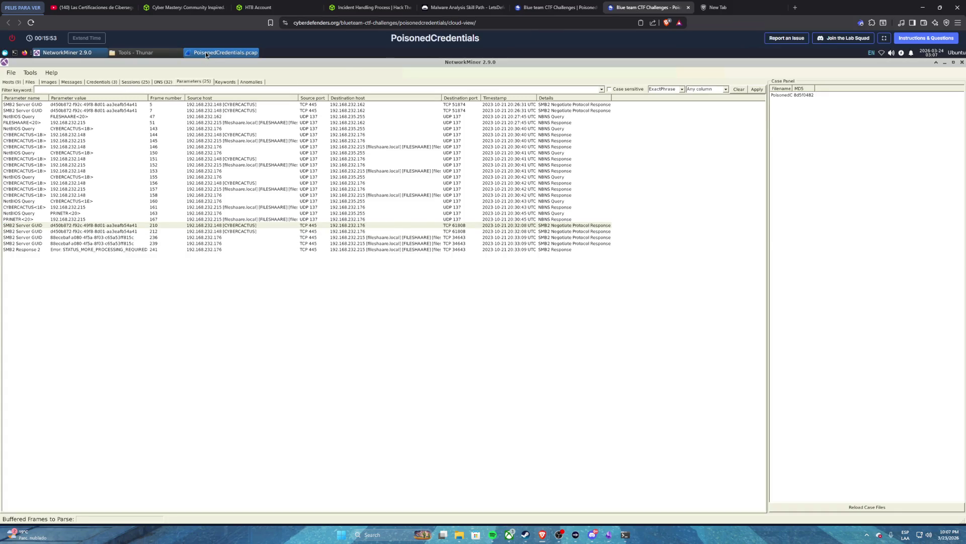
pyautogui.click(206, 52)
pyautogui.click(108, 94)
pyautogui.hotkey('ctrl', 'v')
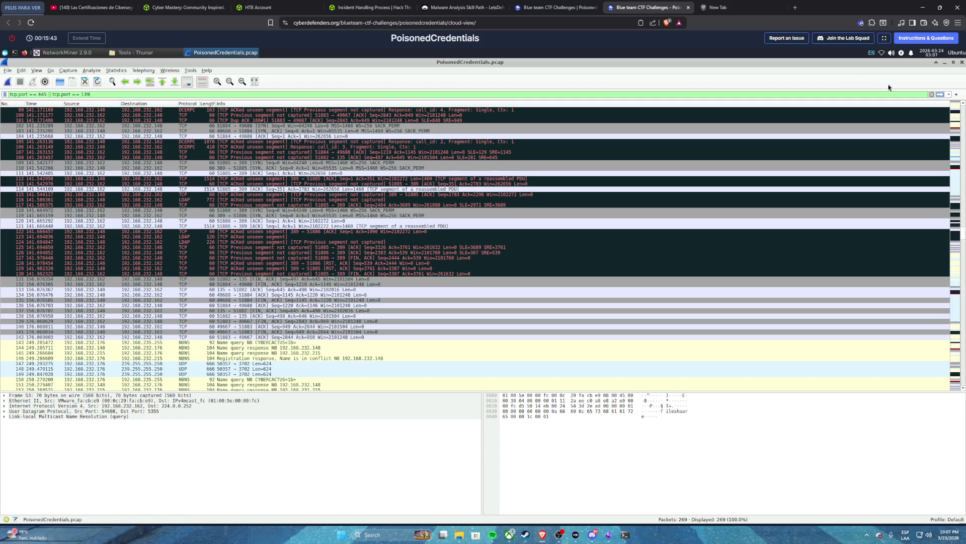
pyautogui.click(940, 94)
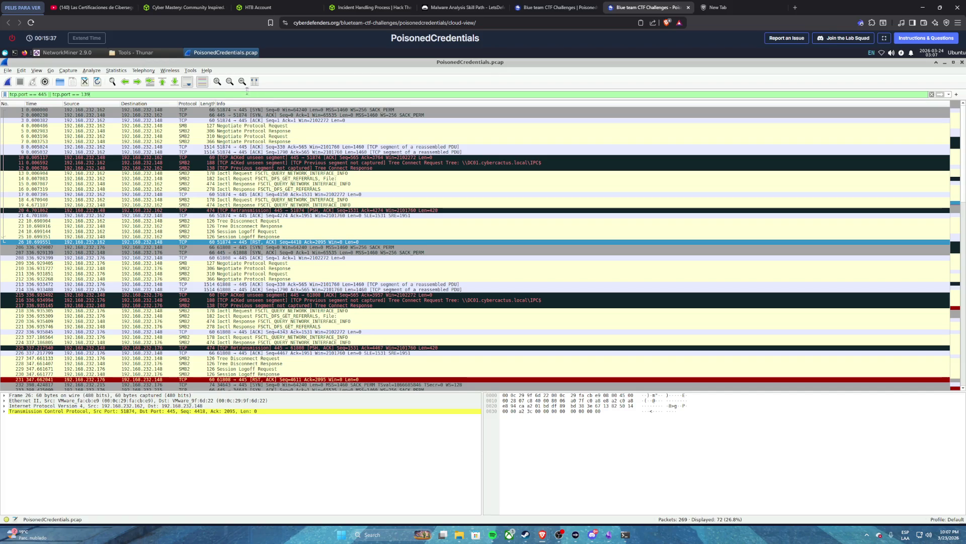
# - Widen the Length column in the filtered packet list
pyautogui.moveTo(219, 104); pyautogui.dragTo(271, 103)
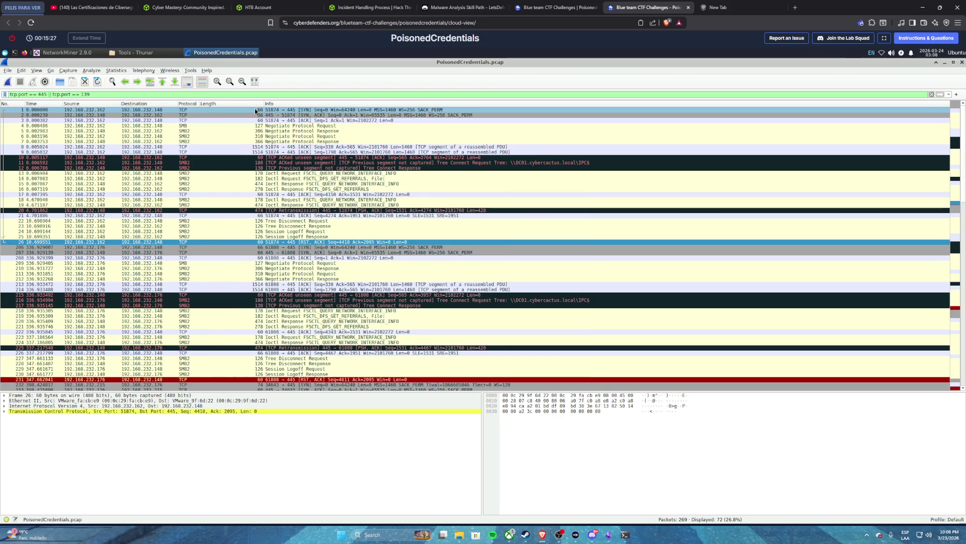
pyautogui.scroll(-6, 274, 189)
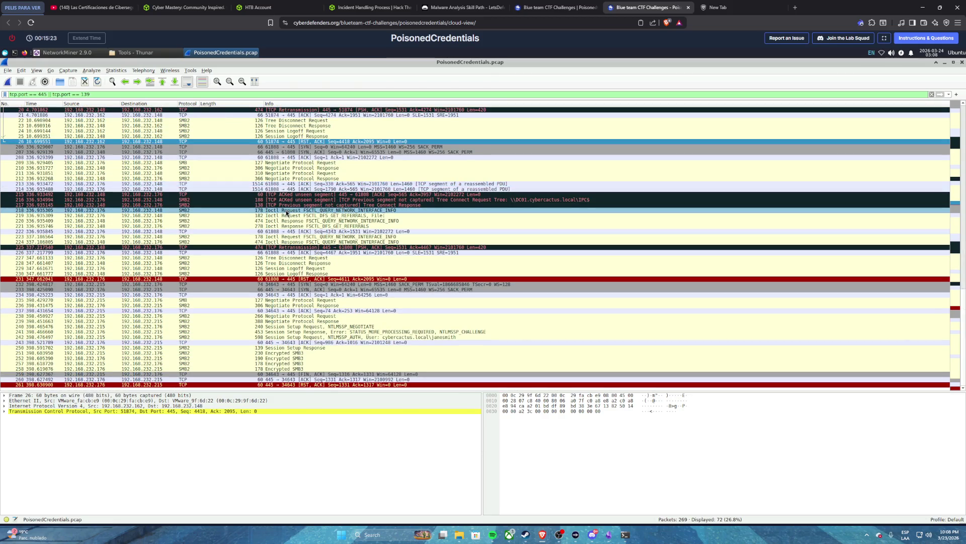
pyautogui.click(625, 535)
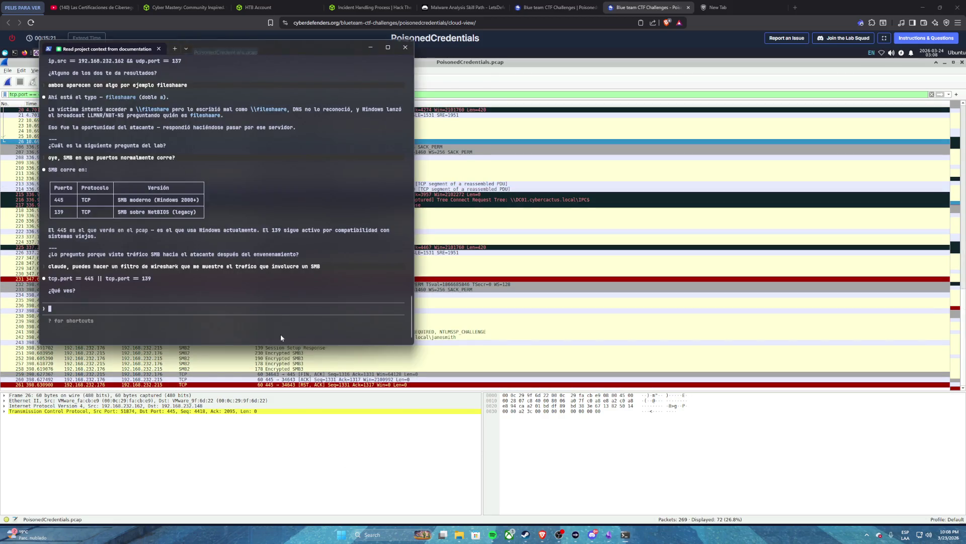
# - Ask Claude Code 'puedo ver el hostname?' and get advice to check NTLMSSP_AUTH under smb || smb2
pyautogui.write('puedo ')
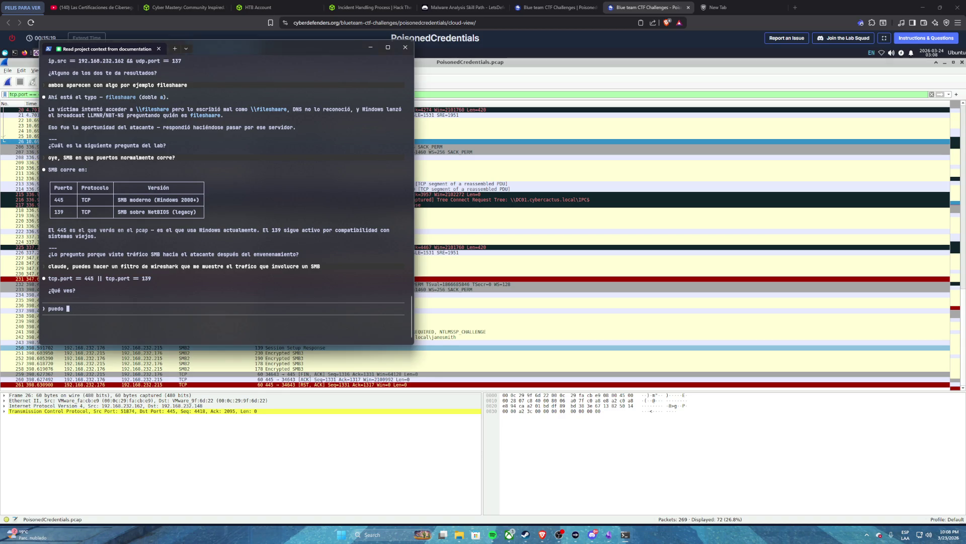
pyautogui.write('ver el hostname')
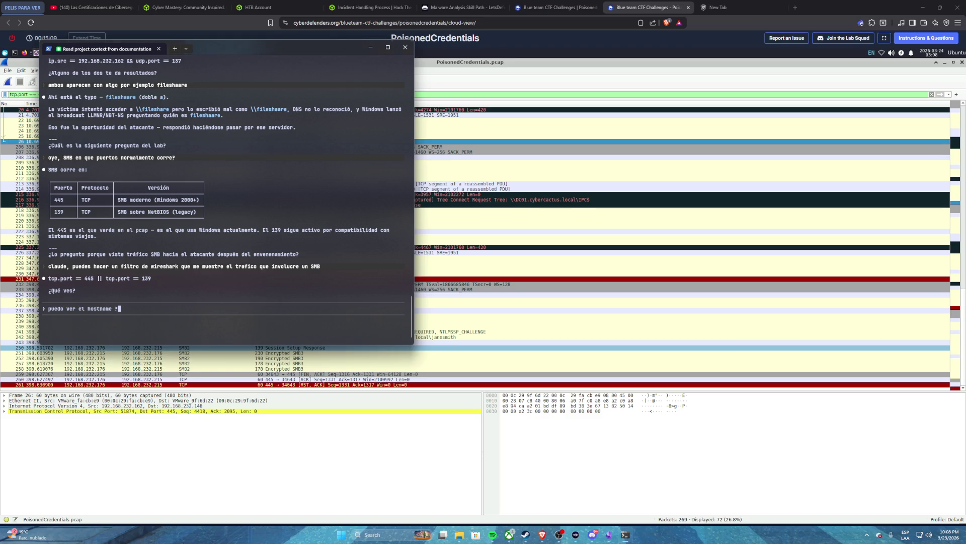
pyautogui.write('?')
pyautogui.press('Return')
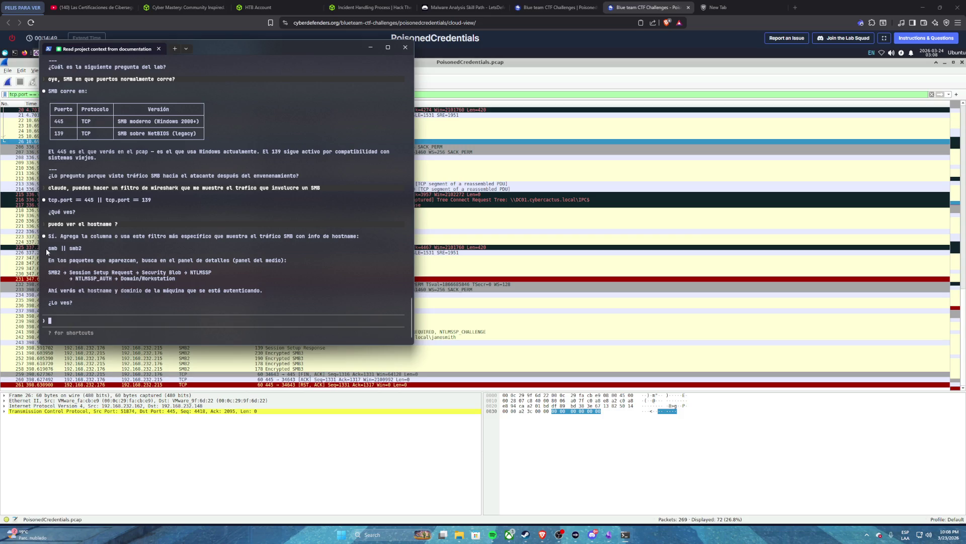
pyautogui.hotkey('alt', 'Tab')
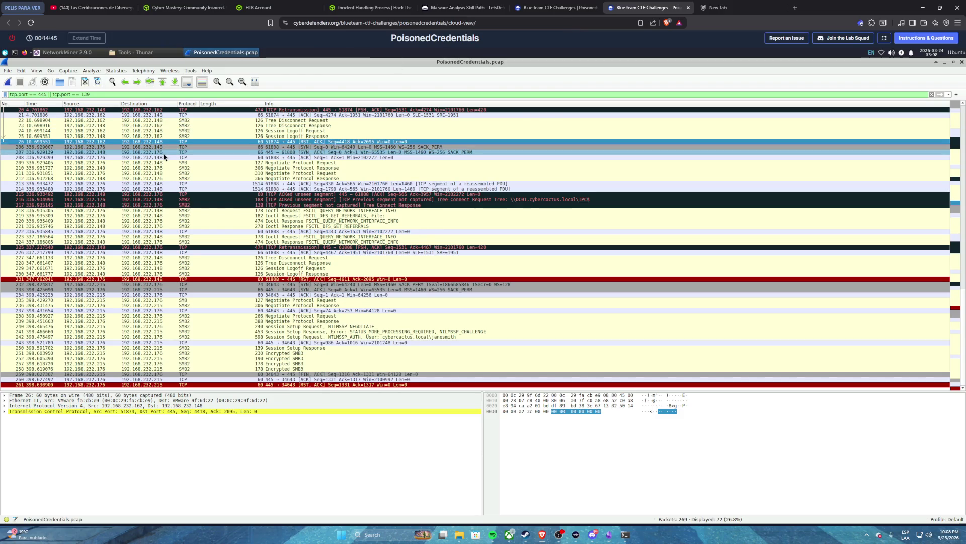
# - Open packet 4, the Negotiate Protocol Request, in its own window
pyautogui.scroll(6, 174, 163)
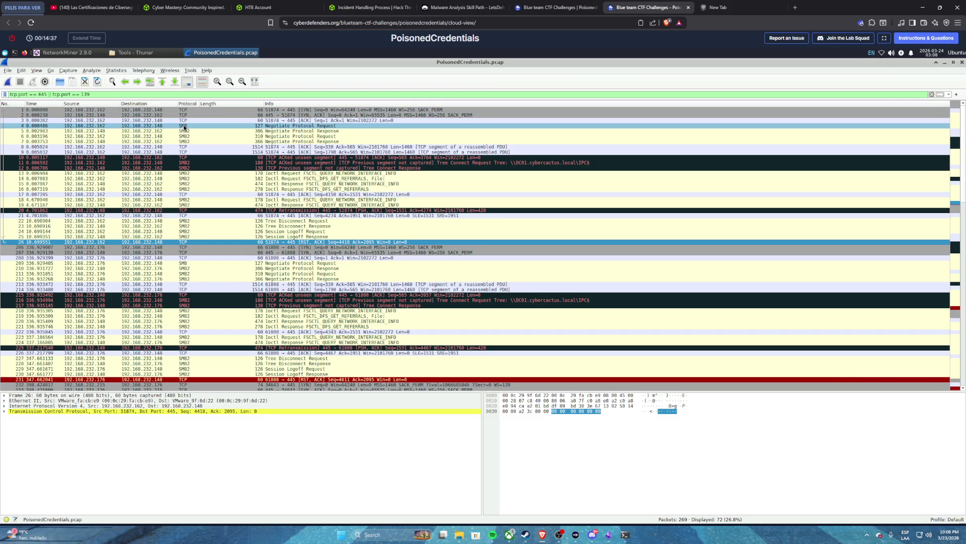
pyautogui.click(184, 126)
pyautogui.rightClick(169, 125)
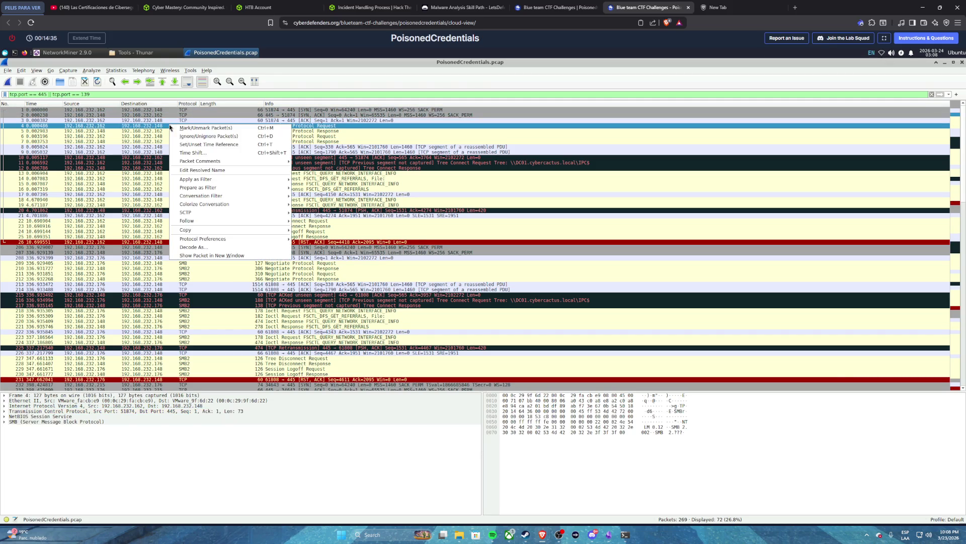
pyautogui.click(197, 254)
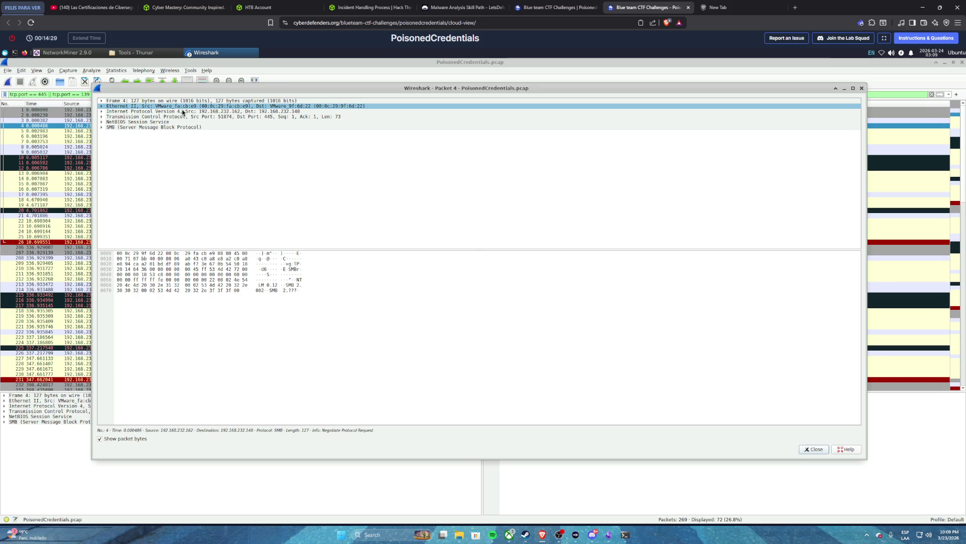
# - Inspect packet 4's SMB Header, Flags and Flags2 fields, then close the window
pyautogui.click(102, 128)
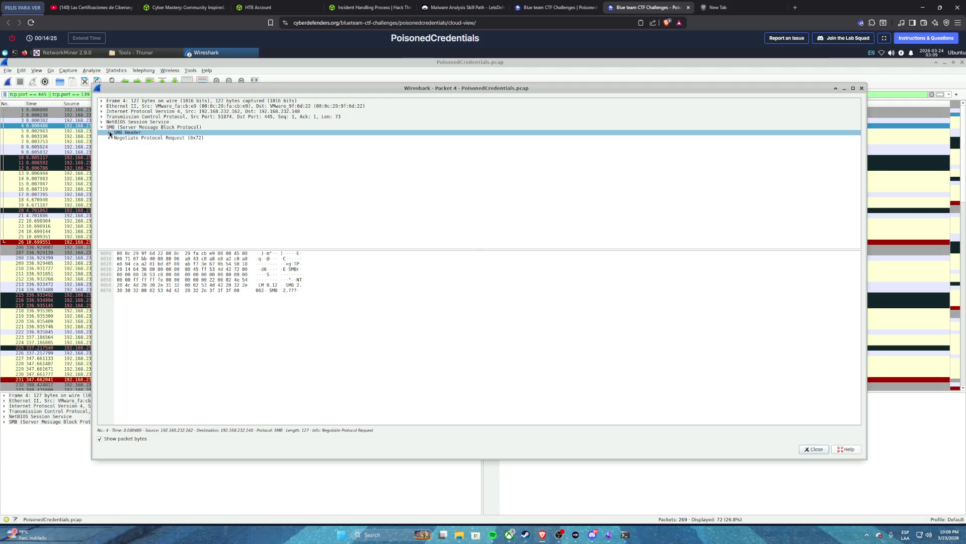
pyautogui.click(110, 132)
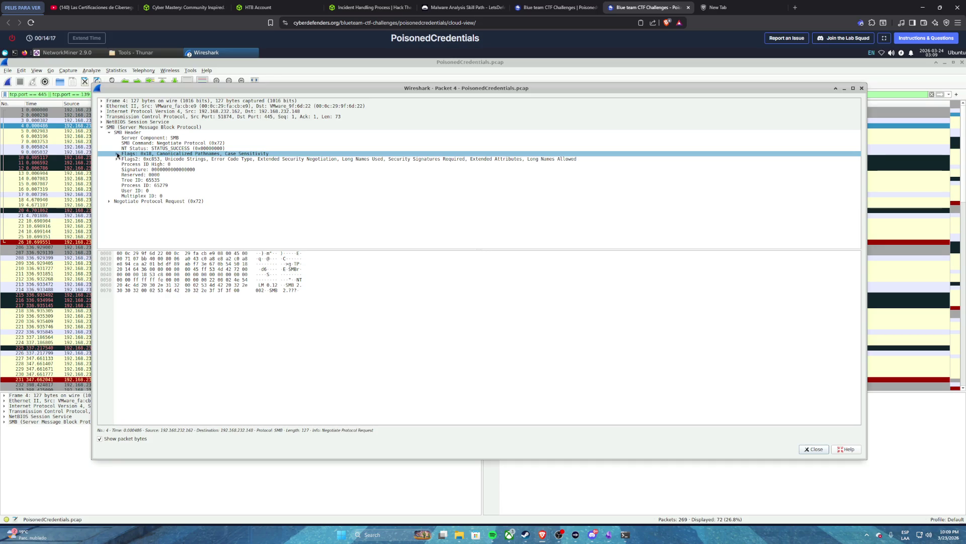
pyautogui.click(117, 154)
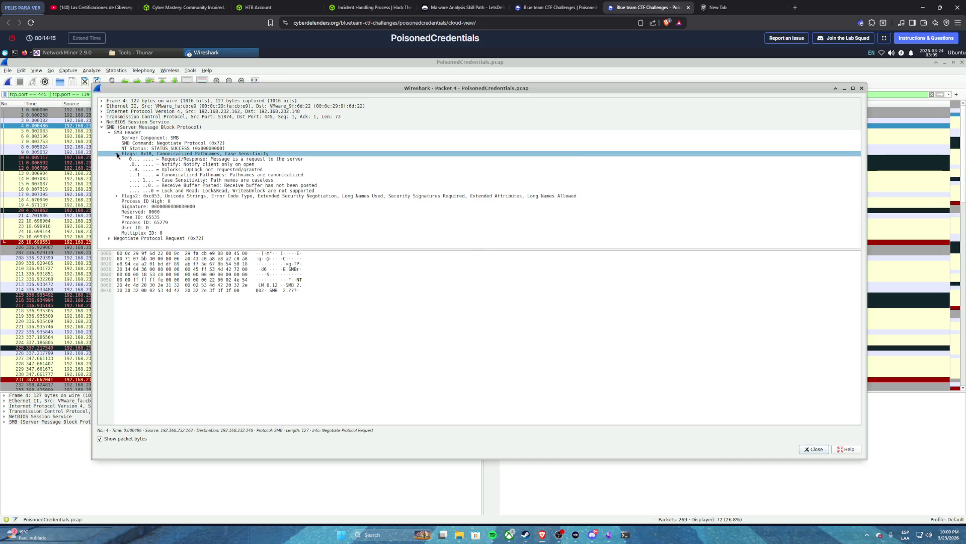
pyautogui.click(116, 154)
pyautogui.click(118, 159)
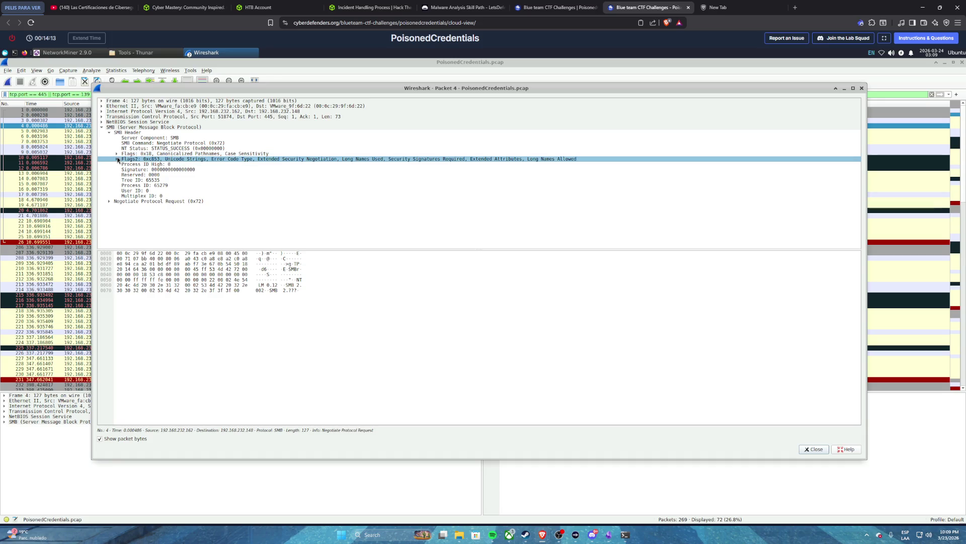
pyautogui.click(118, 159)
pyautogui.click(861, 88)
pyautogui.click(566, 10)
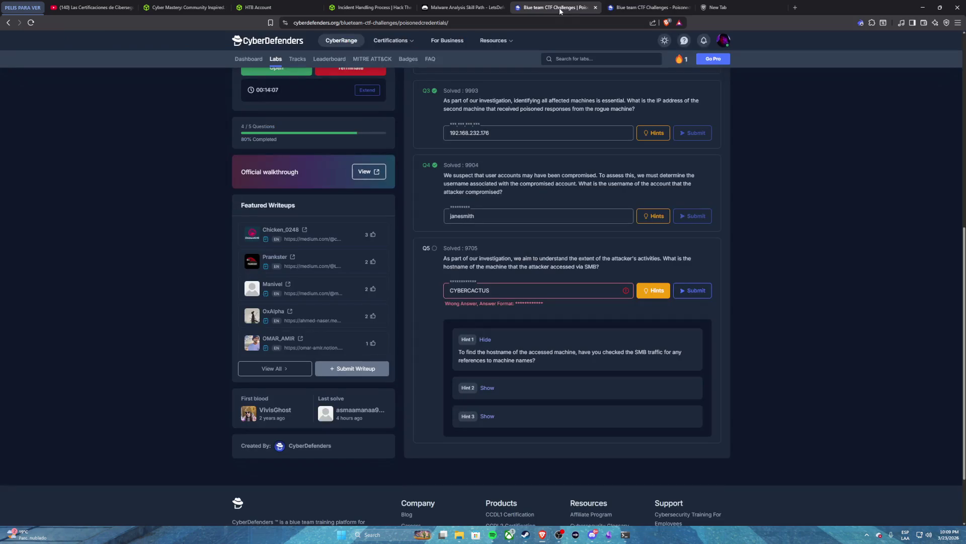
# - Ask Claude Code how to answer the pasted Q5 question using Wireshark
pyautogui.moveTo(445, 258); pyautogui.dragTo(607, 267)
pyautogui.hotkey('ctrl', 'c')
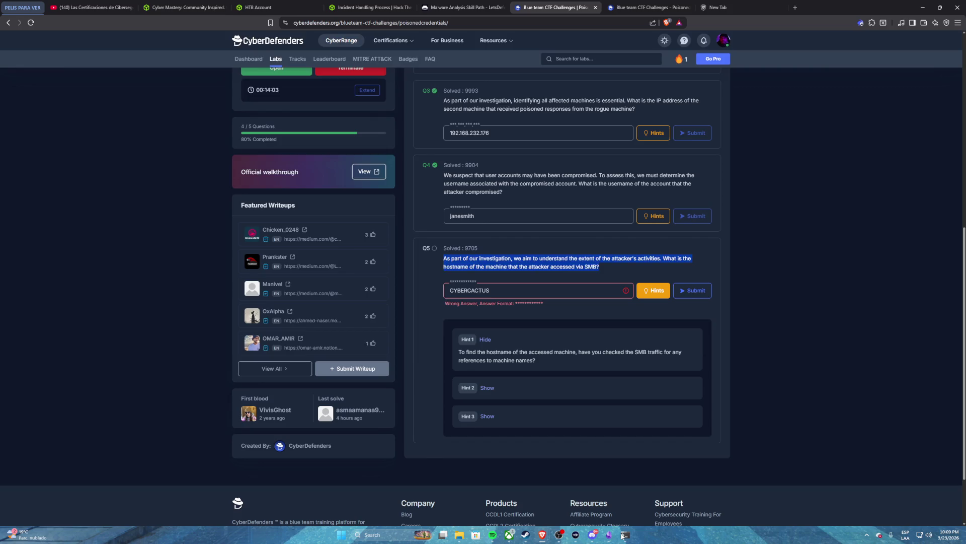
pyautogui.click(625, 535)
pyautogui.write('mira e')
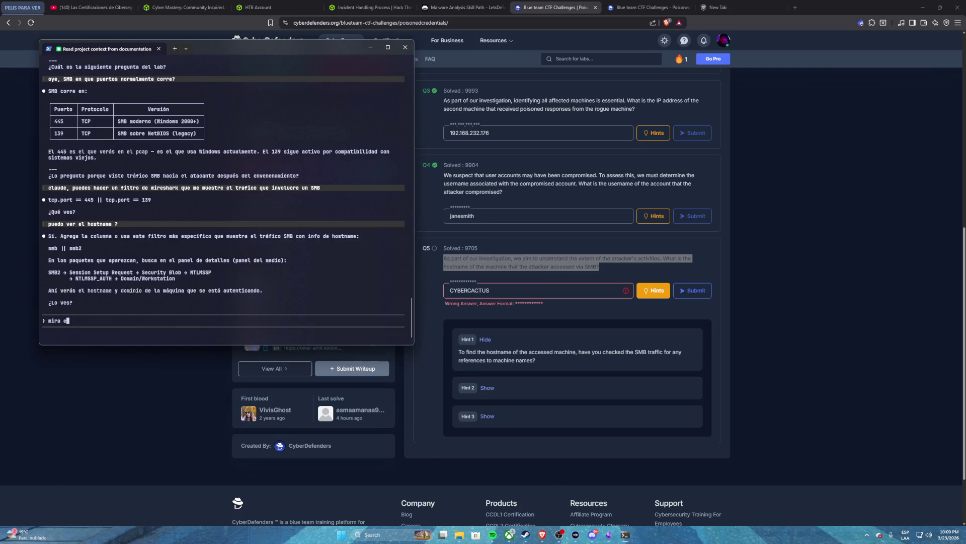
pyautogui.write('sta pregunta, como podemos verl')
pyautogui.write('a por medioo de ')
pyautogui.write('wireshark?')
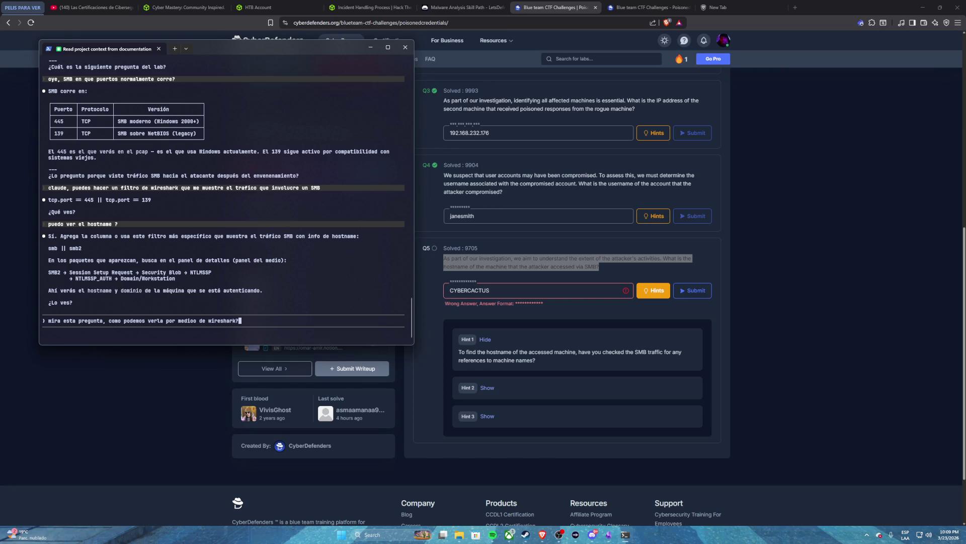
pyautogui.hotkey('ctrl', 'v')
pyautogui.press('Return')
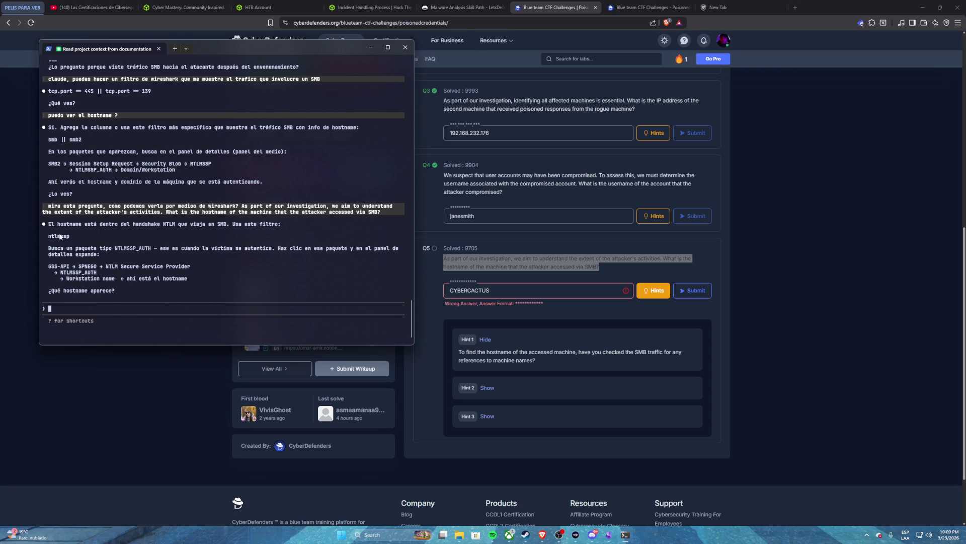
# - Copy the recommended ntlmssp filter from Claude's reply
pyautogui.doubleClick(60, 236)
pyautogui.hotkey('ctrl', 'c')
pyautogui.click(663, 9)
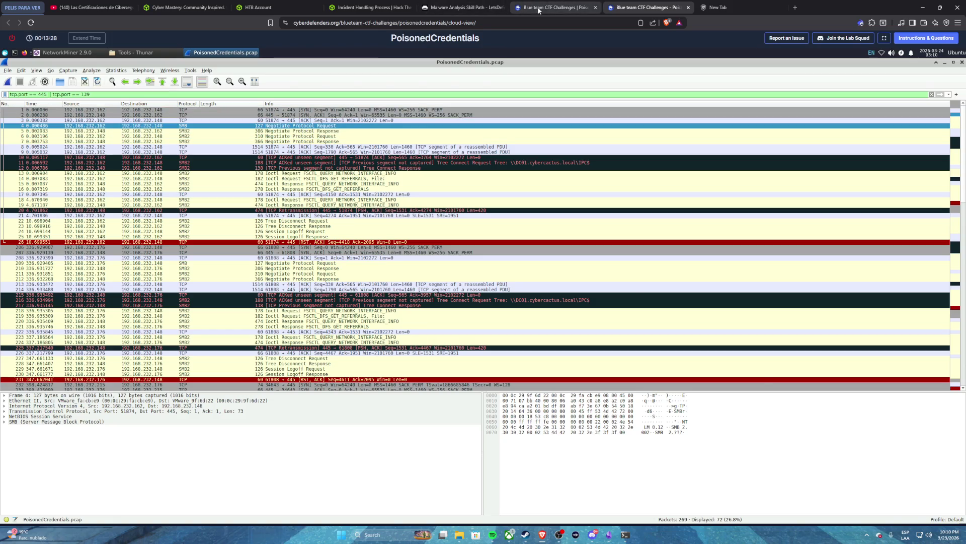
# - Reread Q5, then open packet 5, the SMB2 Negotiate Protocol Response, in its own window
pyautogui.click(556, 8)
pyautogui.scroll(2, 271, 127)
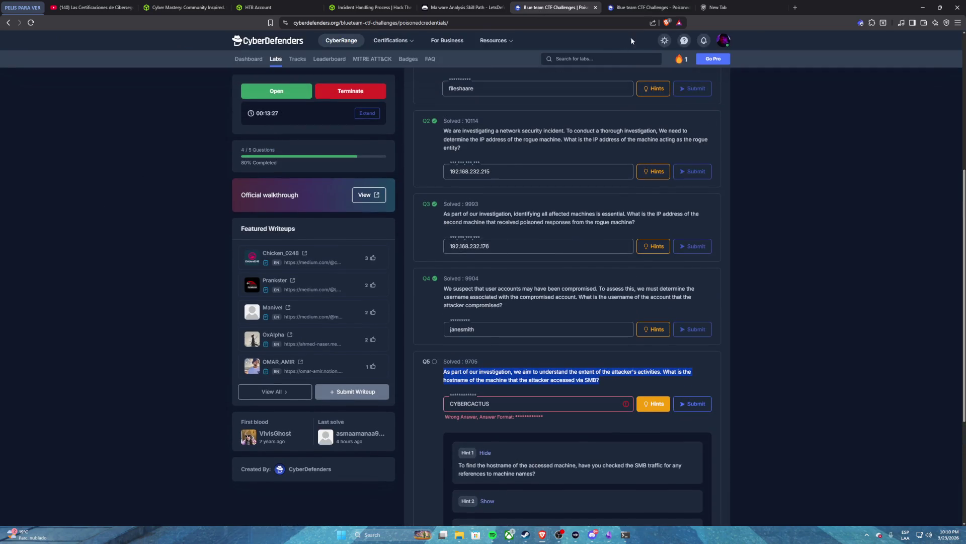
pyautogui.click(646, 9)
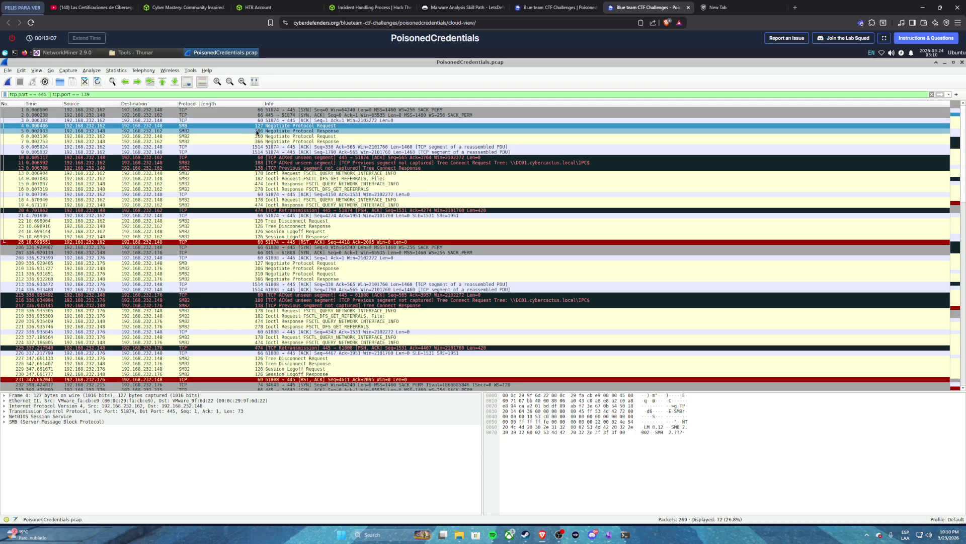
pyautogui.click(213, 130)
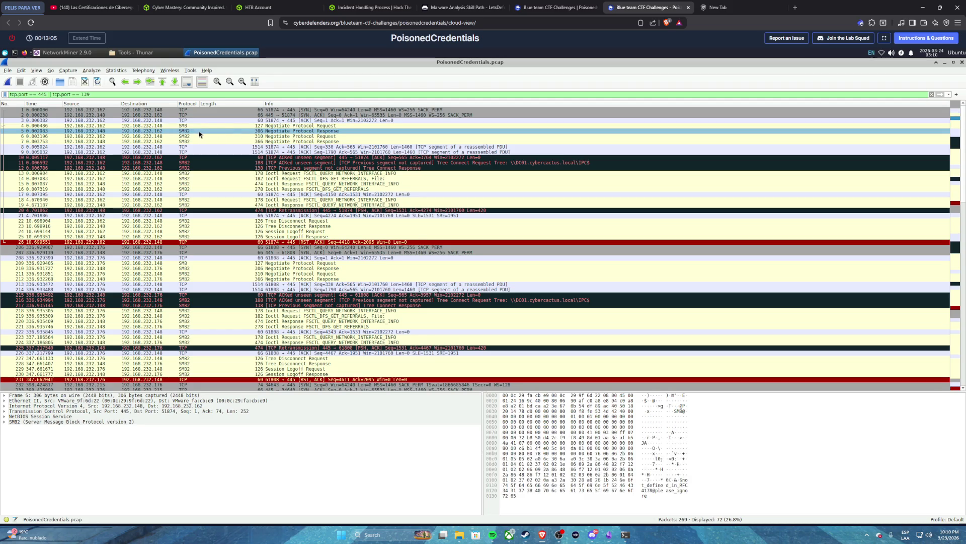
pyautogui.doubleClick(182, 132)
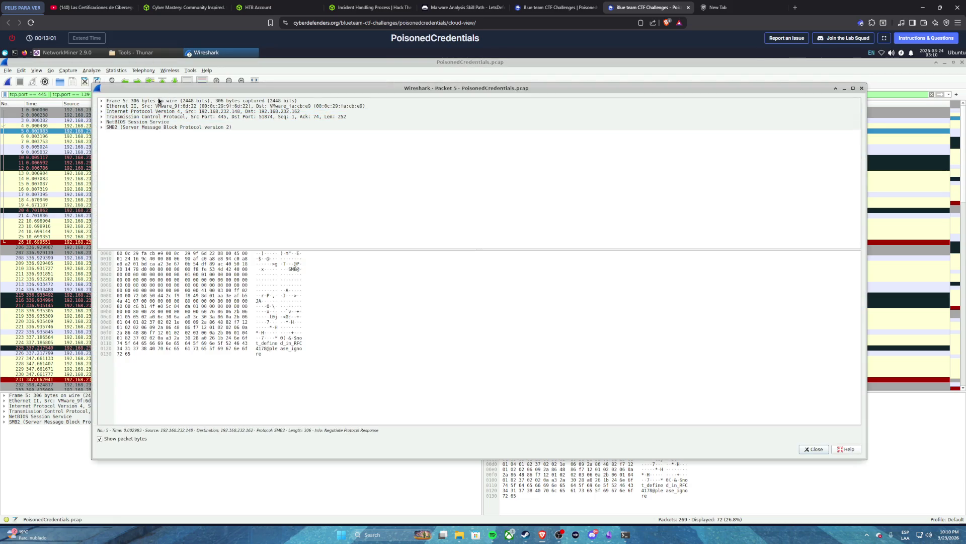
pyautogui.click(103, 123)
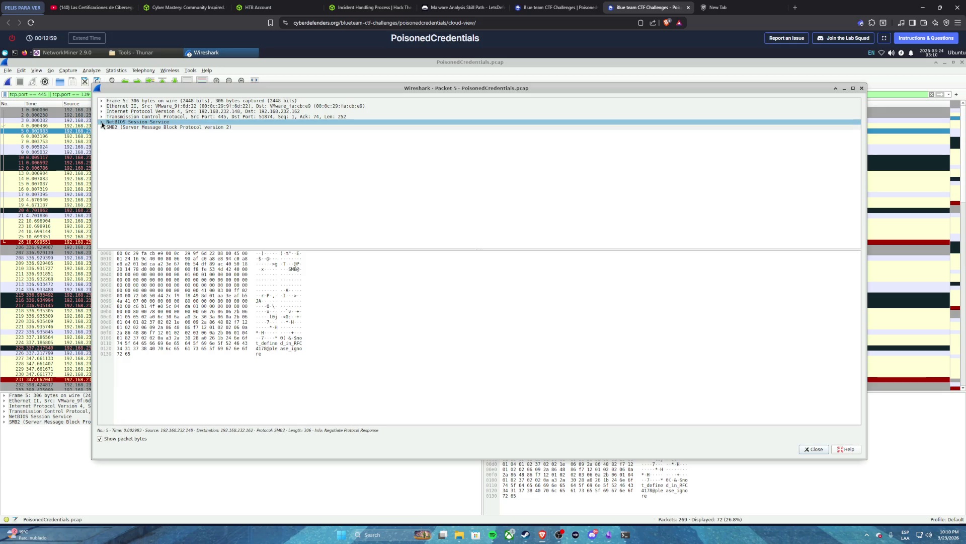
pyautogui.click(102, 127)
pyautogui.click(102, 127)
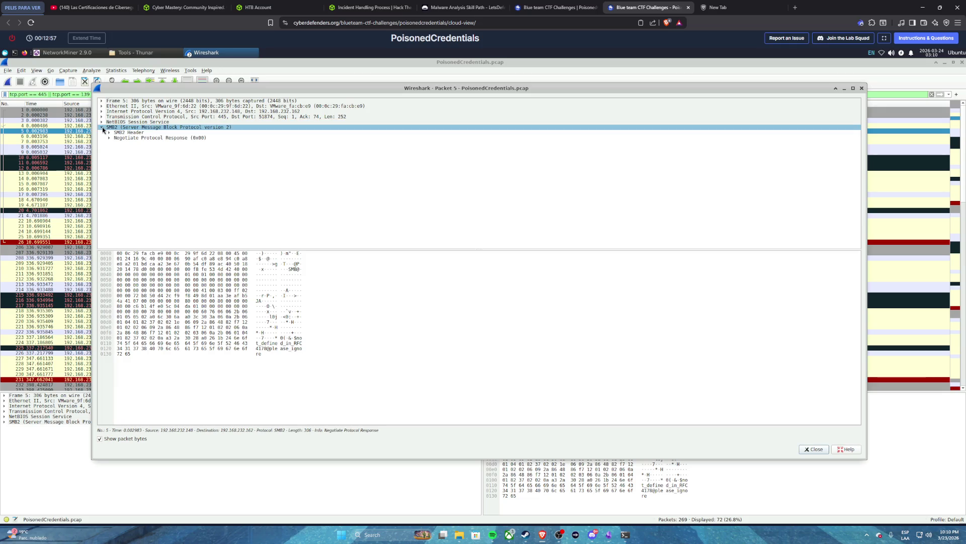
pyautogui.click(106, 133)
pyautogui.click(108, 137)
pyautogui.click(108, 138)
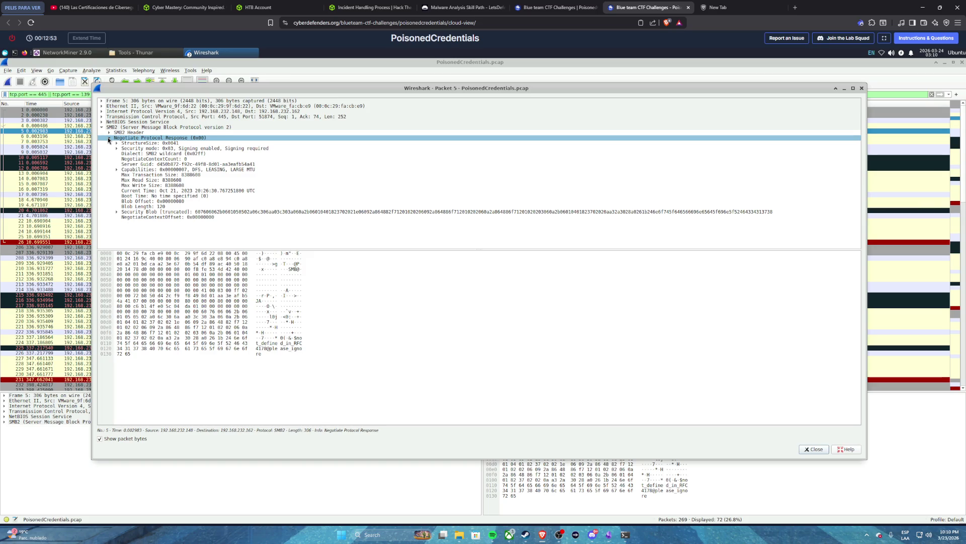
pyautogui.click(109, 138)
pyautogui.click(109, 133)
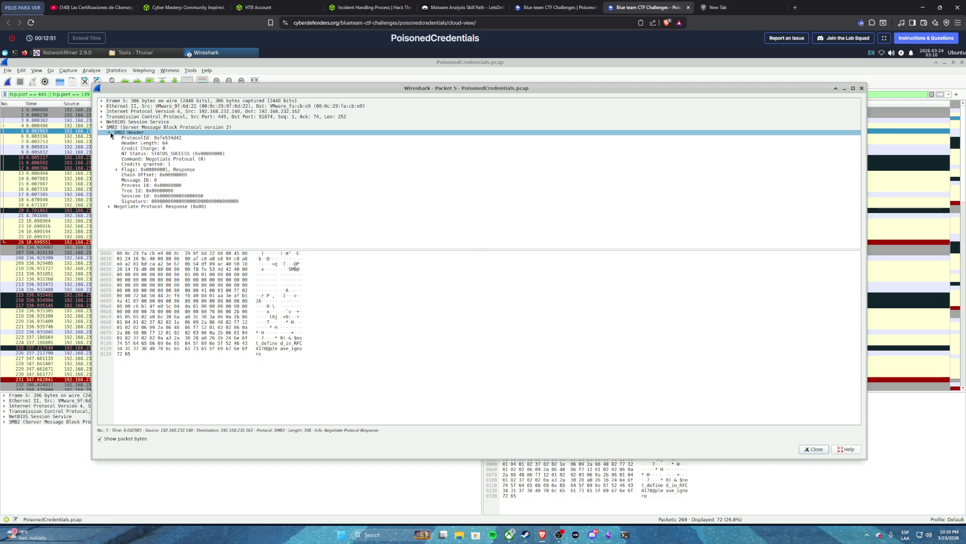
pyautogui.click(109, 133)
pyautogui.click(106, 127)
pyautogui.press('Up')
pyautogui.click(108, 112)
pyautogui.click(112, 106)
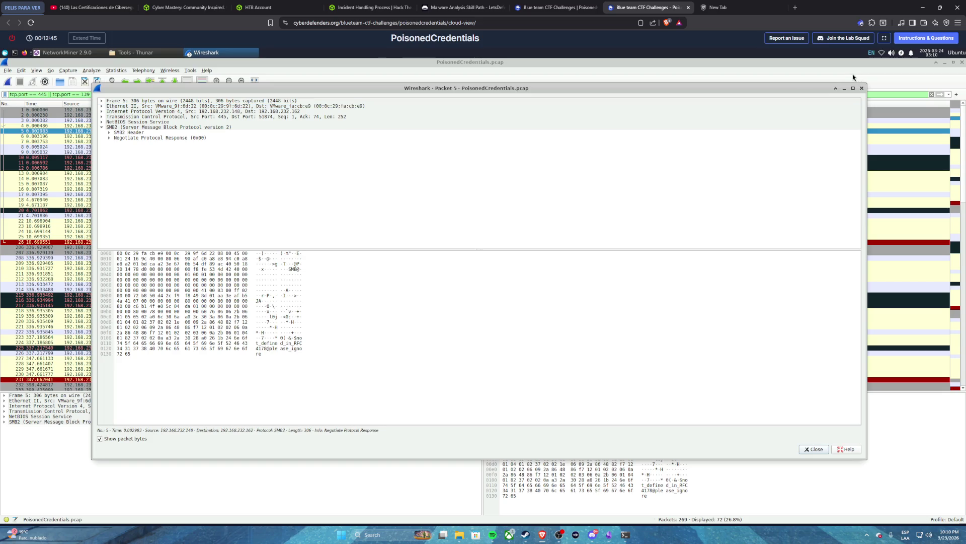
pyautogui.click(860, 89)
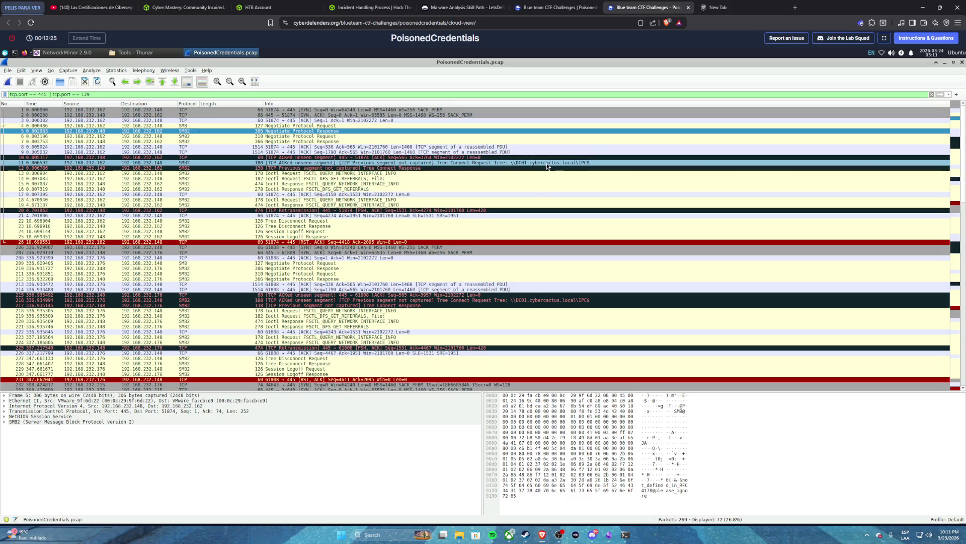
# - Open packet 11's Tree Connect Request in its own window and expand its SMB2 Header
pyautogui.doubleClick(202, 163)
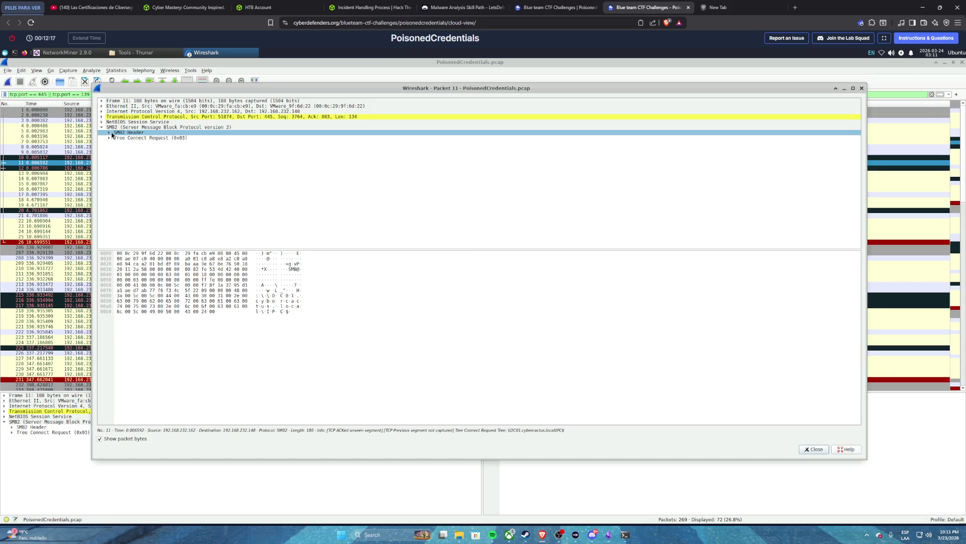
pyautogui.click(111, 133)
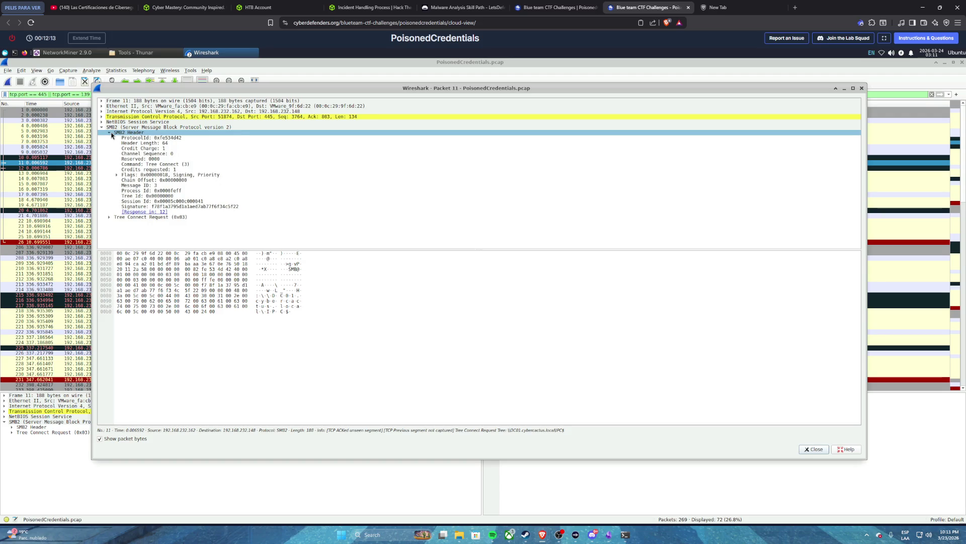
pyautogui.click(544, 9)
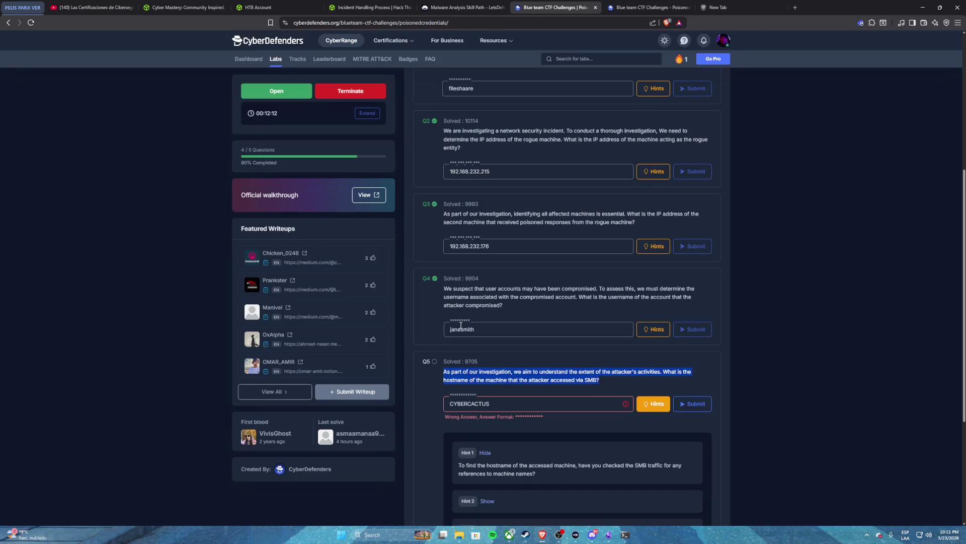
# - Show Hint 2 for Q5 and select its ntlmssp.challenge.target_info filter text
pyautogui.scroll(-2, 460, 326)
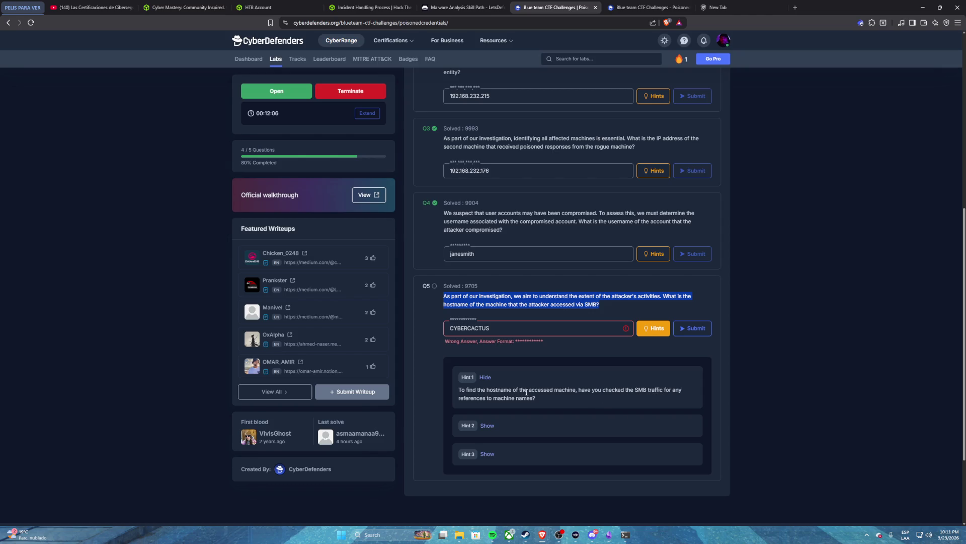
pyautogui.click(488, 425)
pyautogui.scroll(-2, 484, 377)
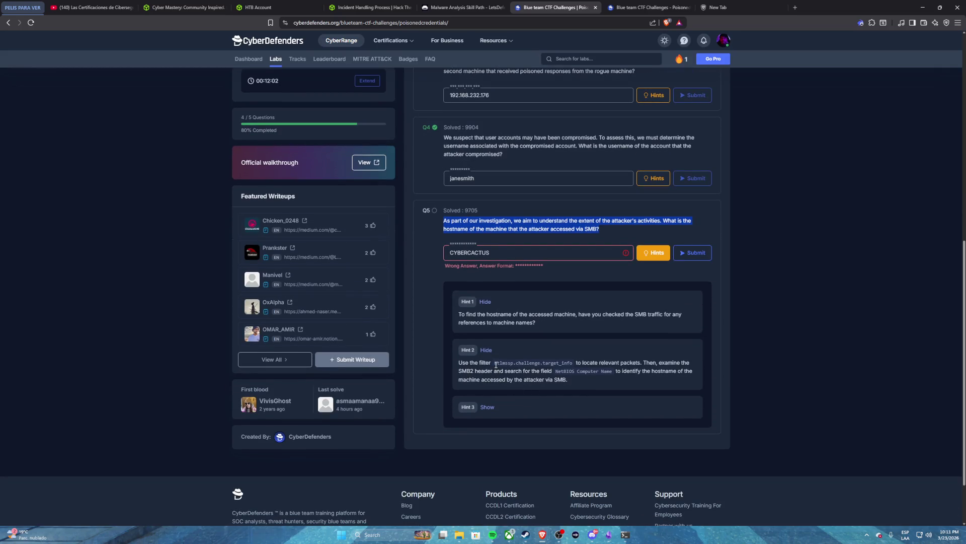
pyautogui.moveTo(495, 362); pyautogui.dragTo(575, 362)
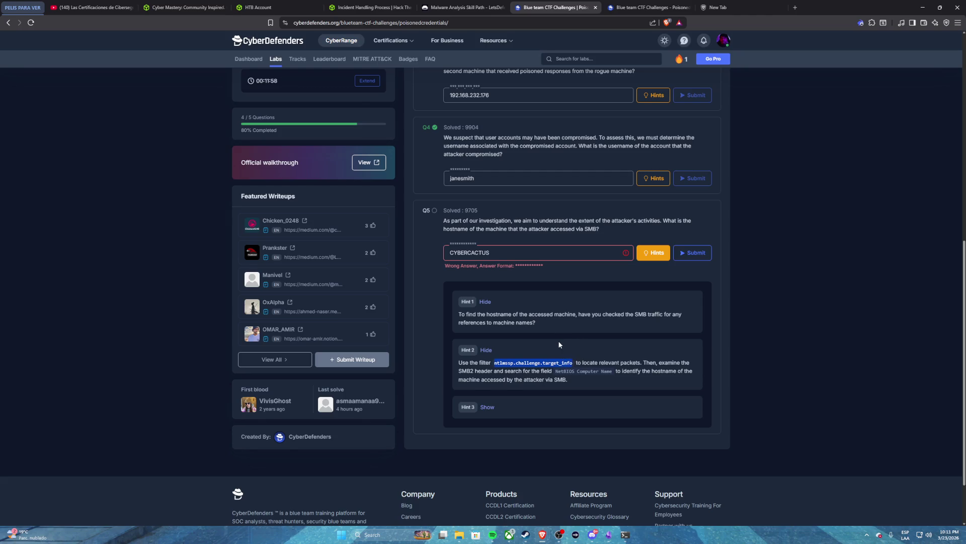
pyautogui.click(649, 7)
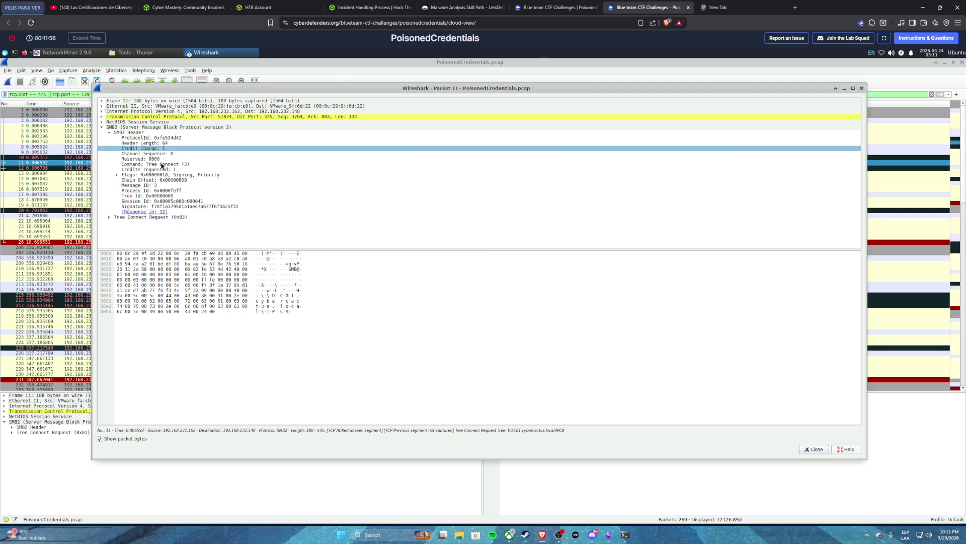
# - Close packet 11's window and replace the display filter with ntlmssp.challenge.target_info
pyautogui.click(861, 88)
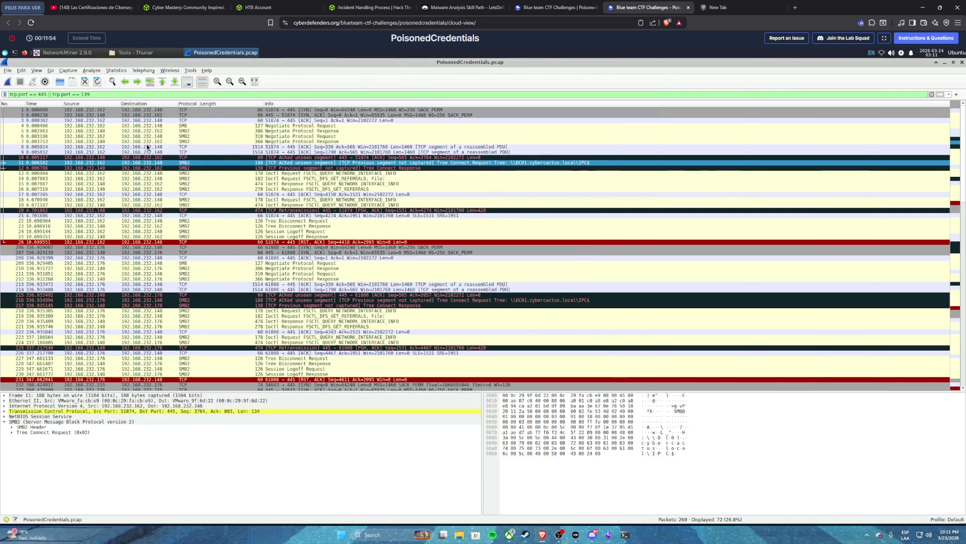
pyautogui.tripleClick(111, 92)
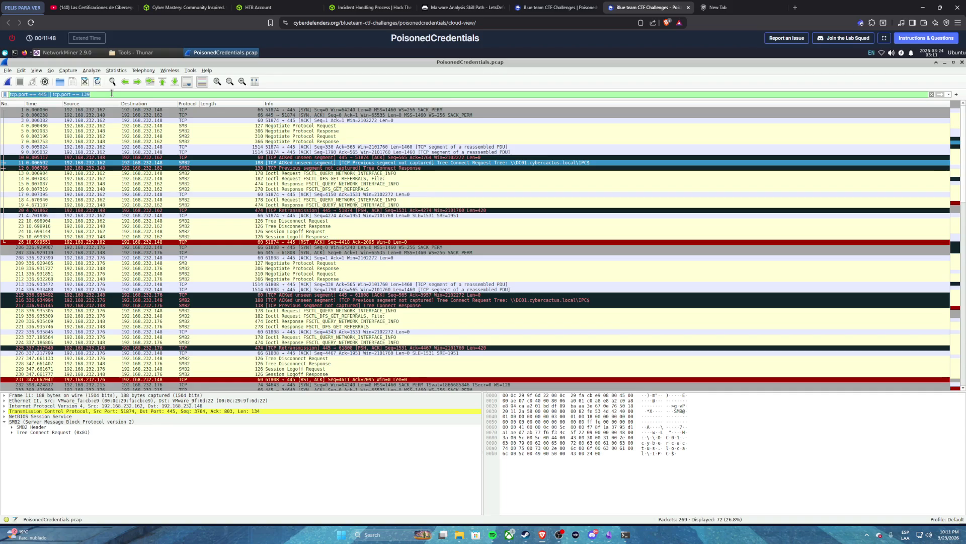
pyautogui.hotkey('ctrl', 'v')
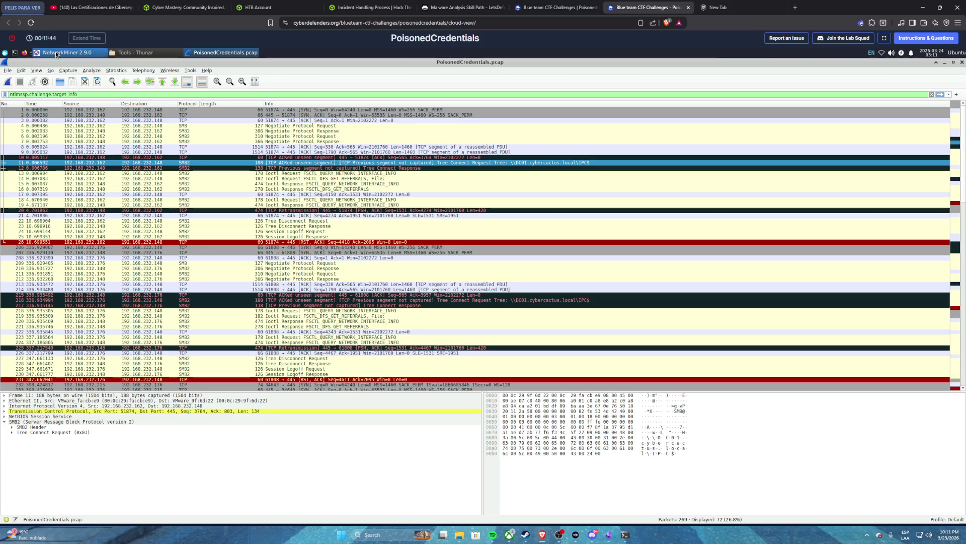
pyautogui.click(124, 53)
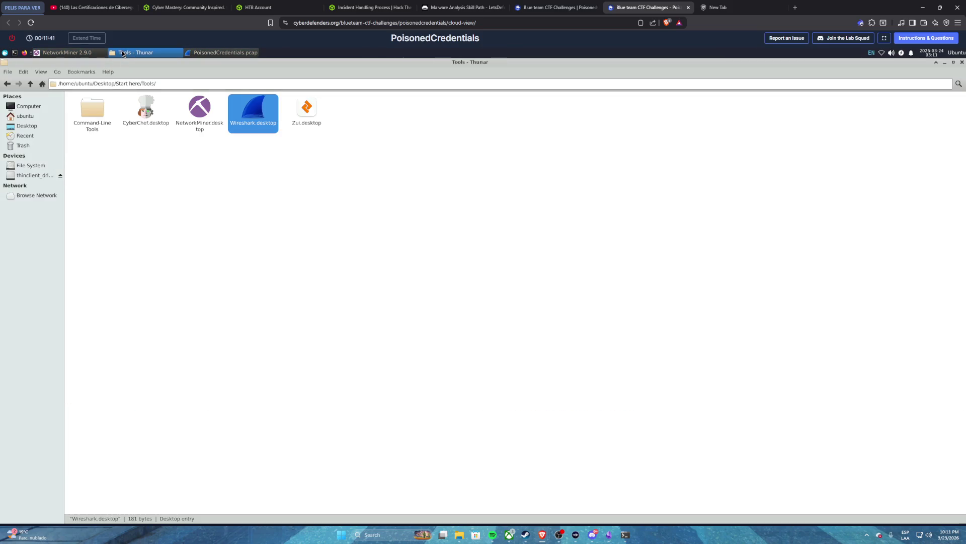
# - Return to the Start here folder and copy the Artifacts folder
pyautogui.click(7, 85)
pyautogui.click(72, 108)
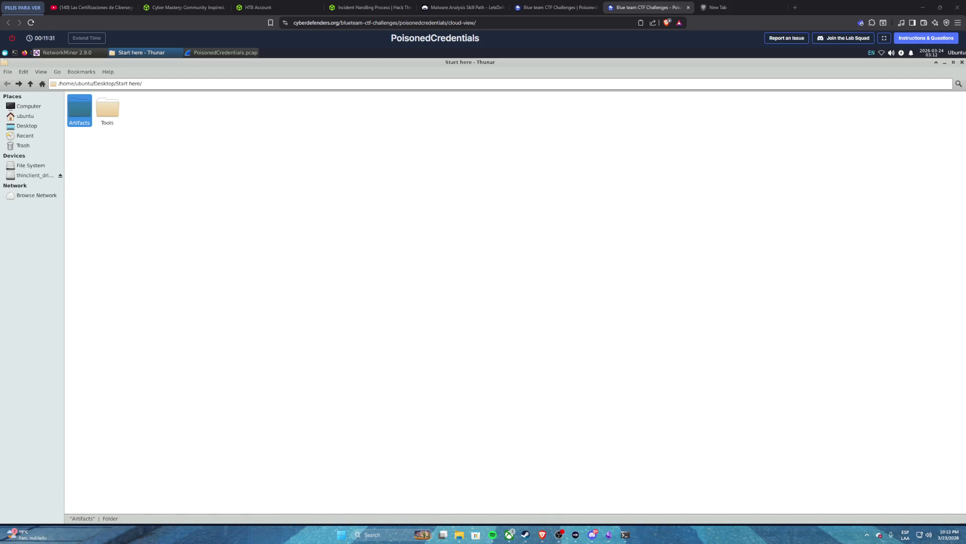
pyautogui.rightClick(84, 115)
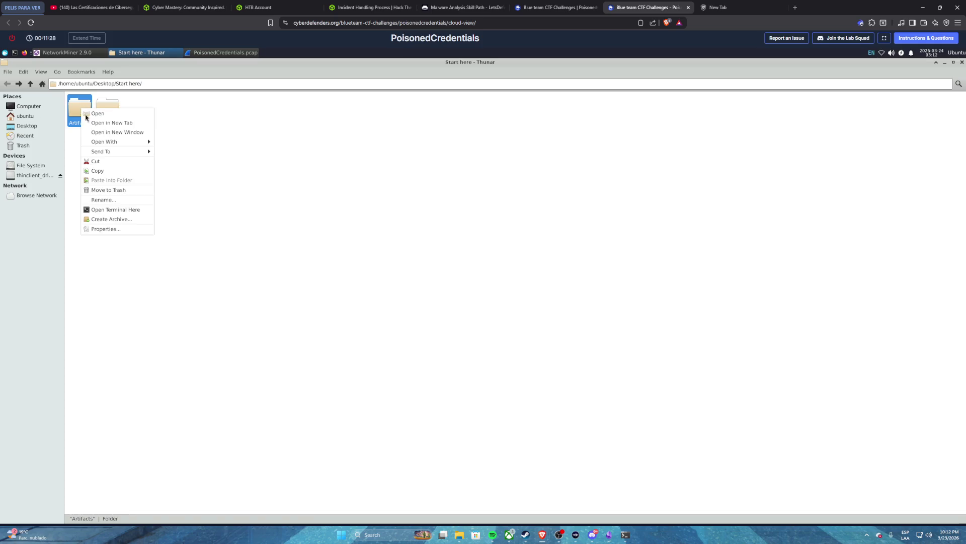
pyautogui.click(96, 170)
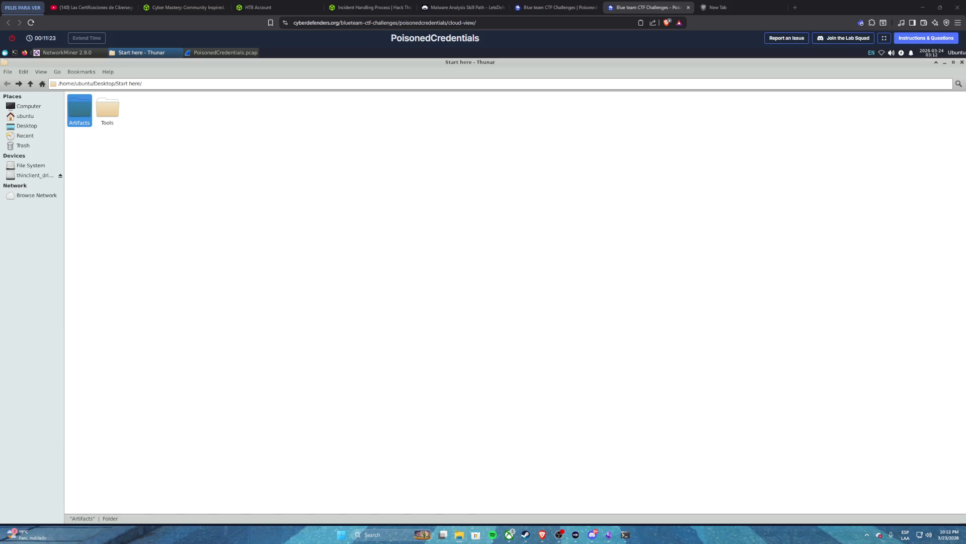
# - Bookmark Artifacts in the Places sidebar and copy the folder again
pyautogui.moveTo(79, 108); pyautogui.dragTo(25, 155)
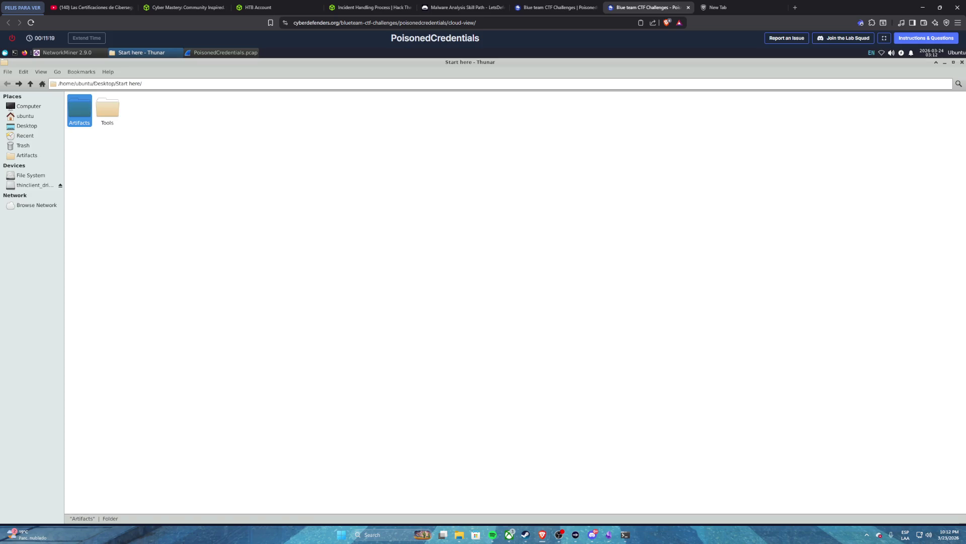
pyautogui.rightClick(81, 110)
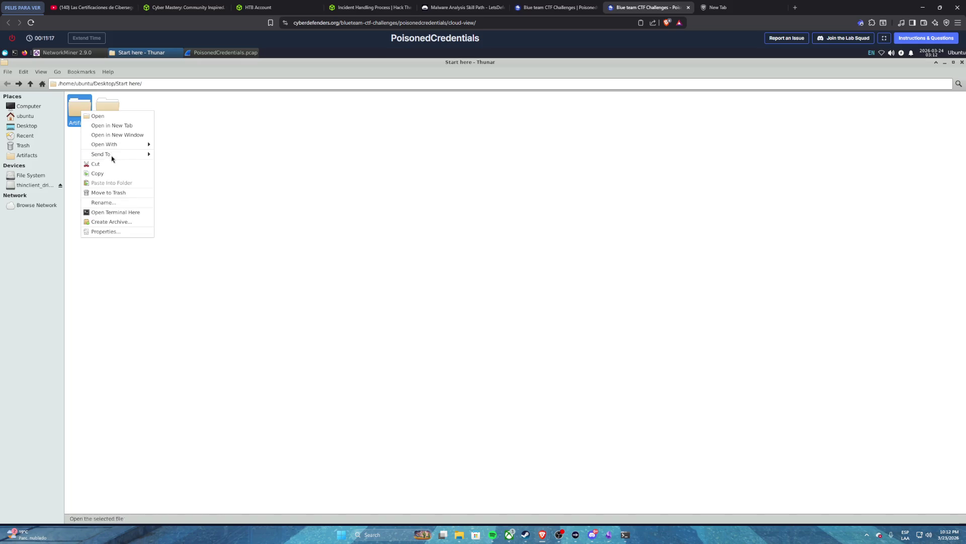
pyautogui.click(108, 174)
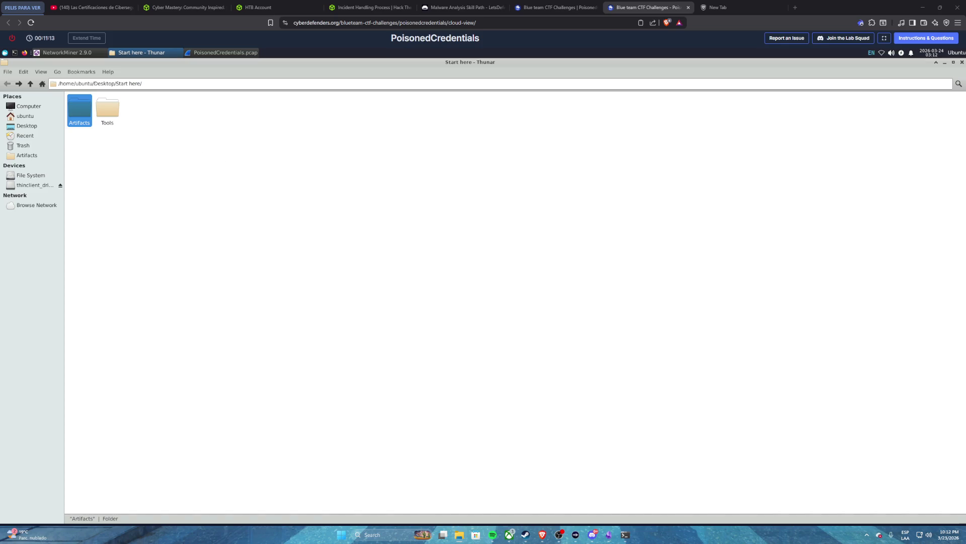
pyautogui.click(214, 54)
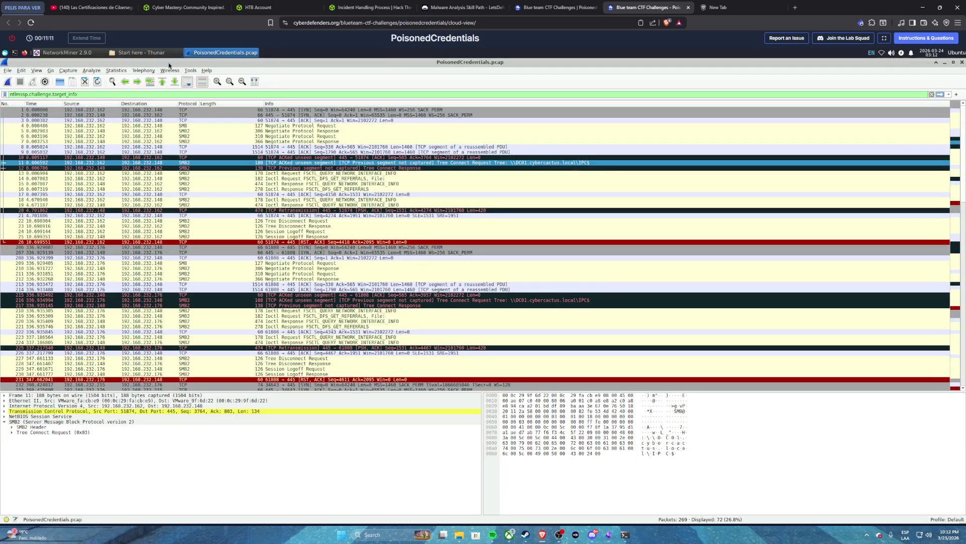
# - Apply the ntlmssp.challenge.target_info filter, sort by source, and open packet 241 in its own window
pyautogui.click(940, 94)
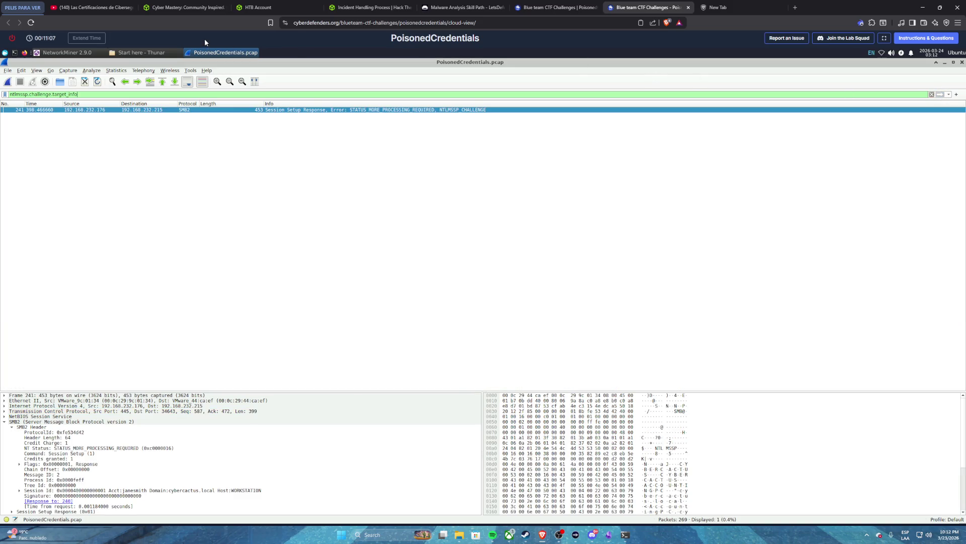
pyautogui.click(83, 106)
pyautogui.doubleClick(109, 110)
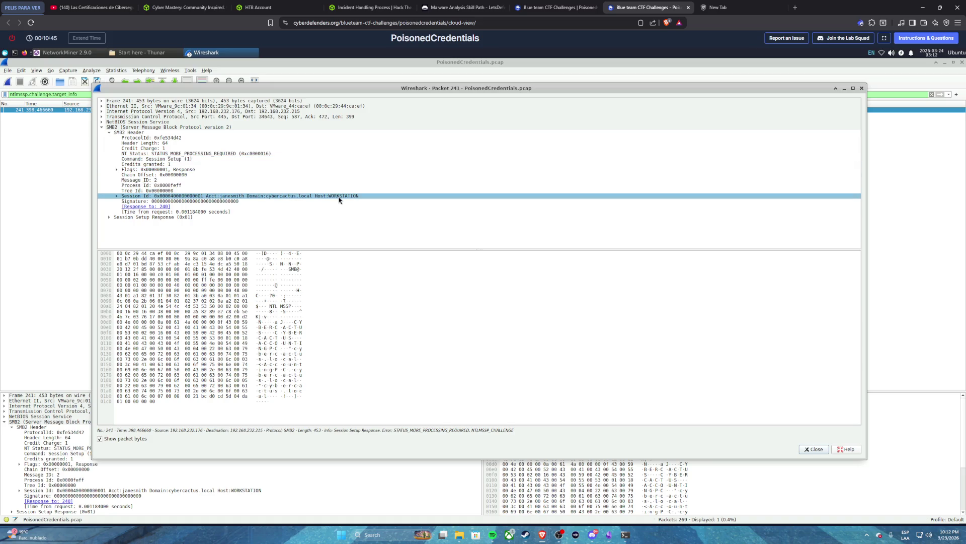
pyautogui.click(535, 9)
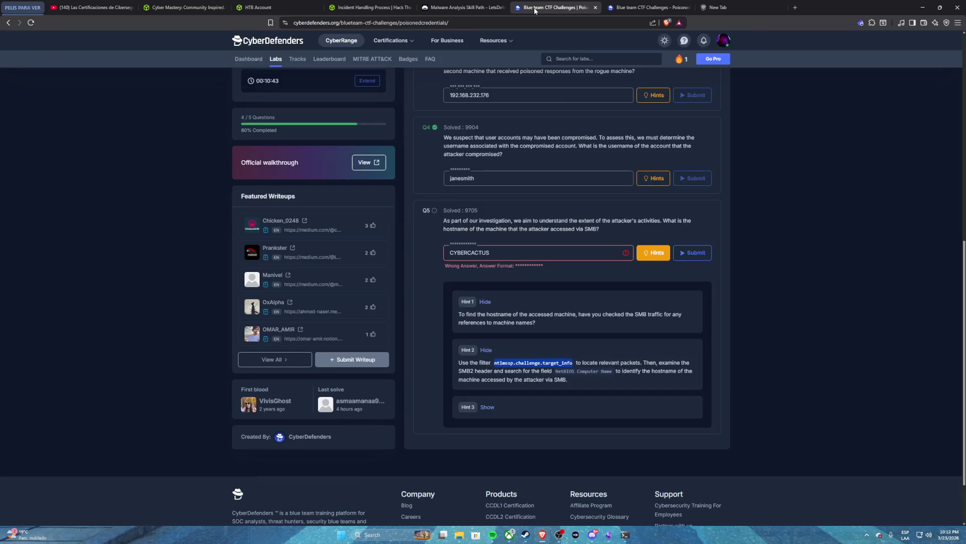
# - Replace the Q5 answer CYBERCACTUS with 'workstation' and submit it
pyautogui.doubleClick(500, 251)
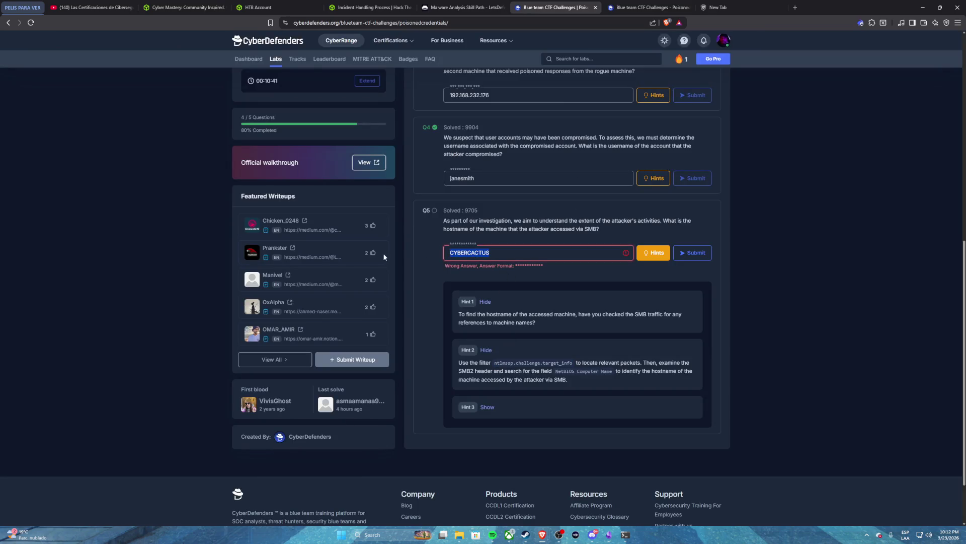
pyautogui.write('workstation')
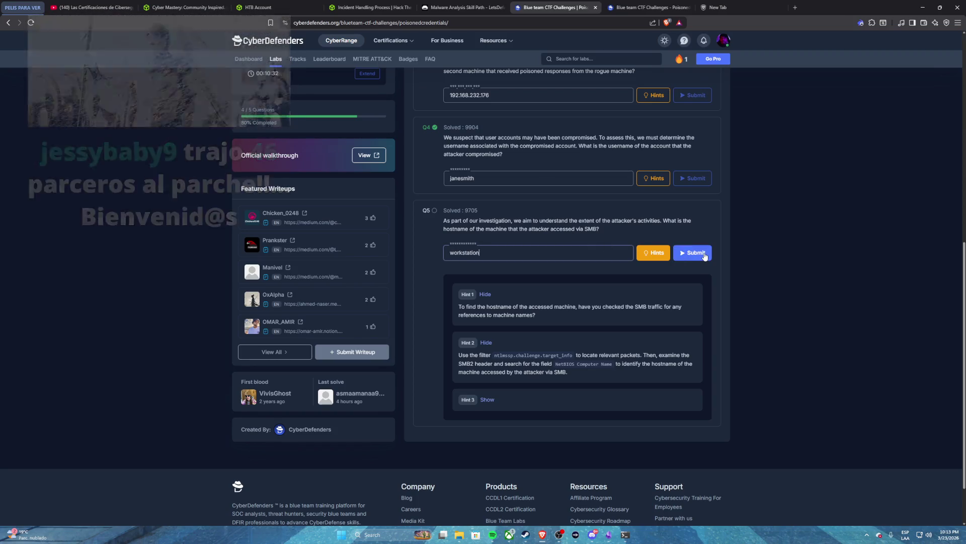
pyautogui.click(701, 255)
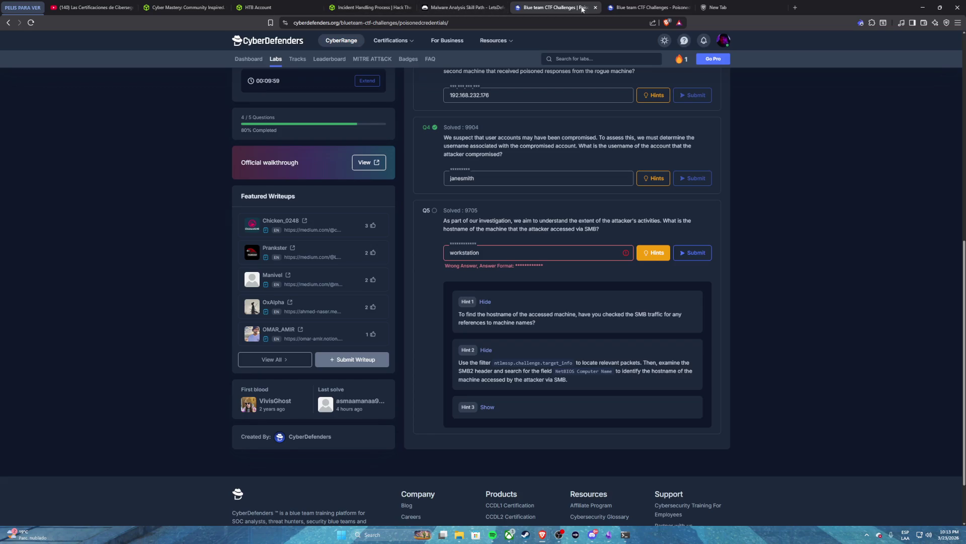
# - Inspect packet 241's SMB2 header fields: Credit Charge, NT Status, Session Id and Signature
pyautogui.click(624, 9)
pyautogui.click(347, 148)
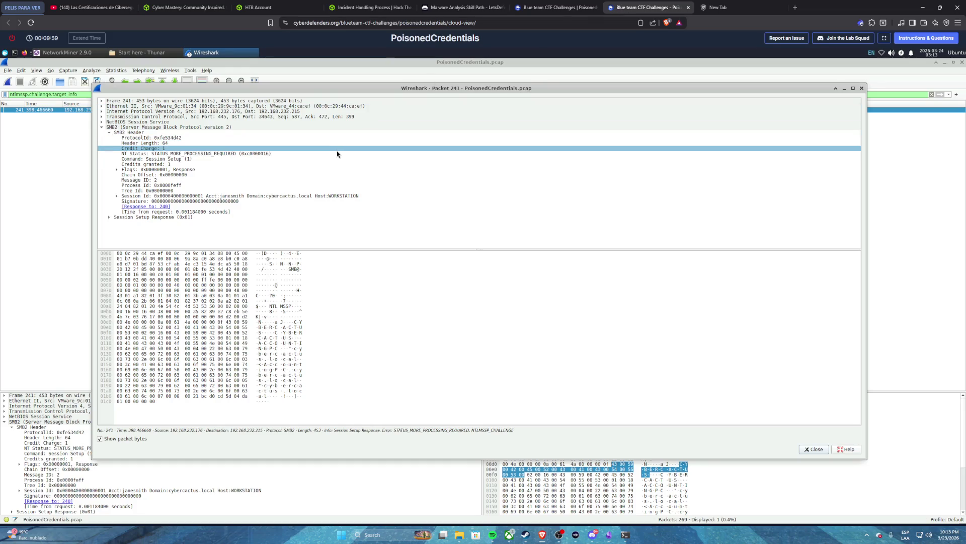
pyautogui.click(337, 154)
pyautogui.click(302, 195)
pyautogui.click(287, 202)
pyautogui.click(289, 196)
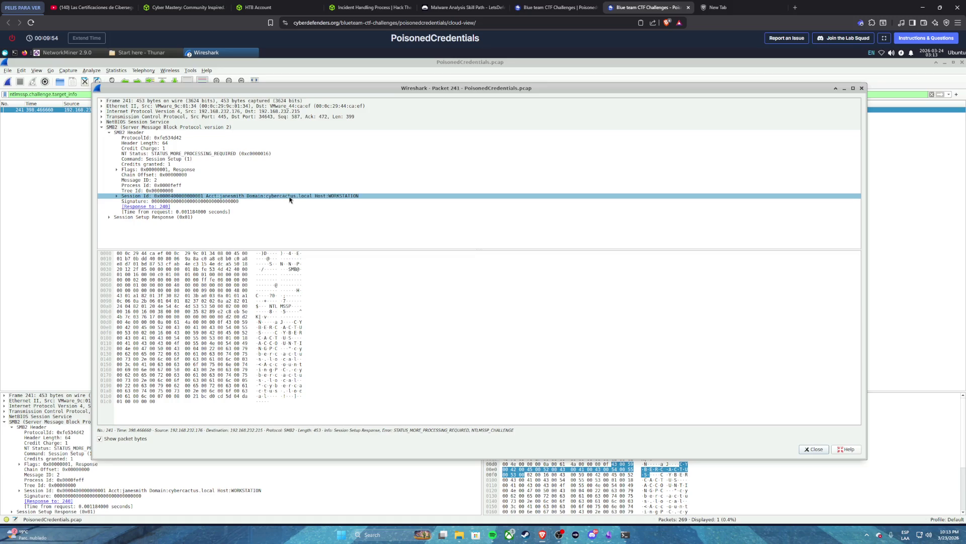
pyautogui.click(323, 202)
pyautogui.click(327, 196)
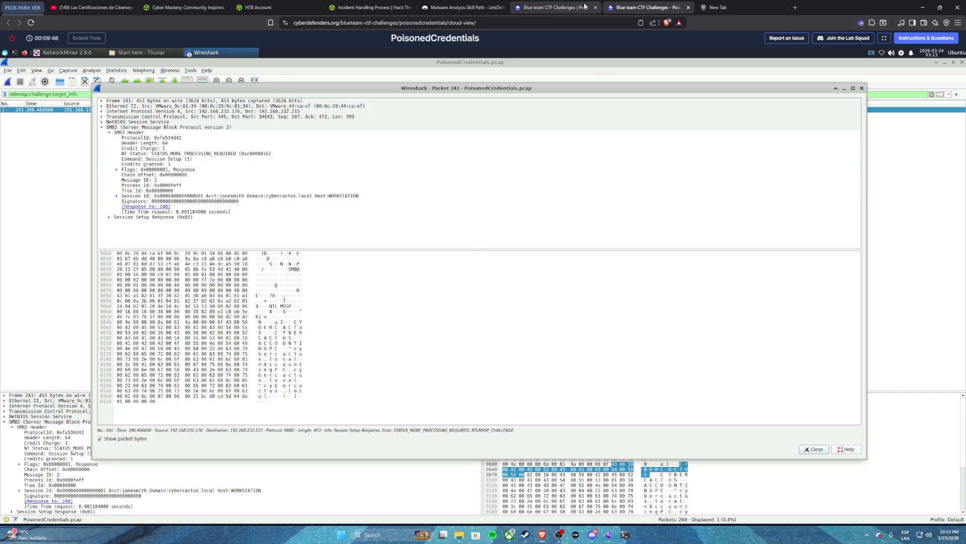
# - Check the Q5 wording, then expand Session Id to read the Host: WORKSTATION and account fields
pyautogui.click(566, 7)
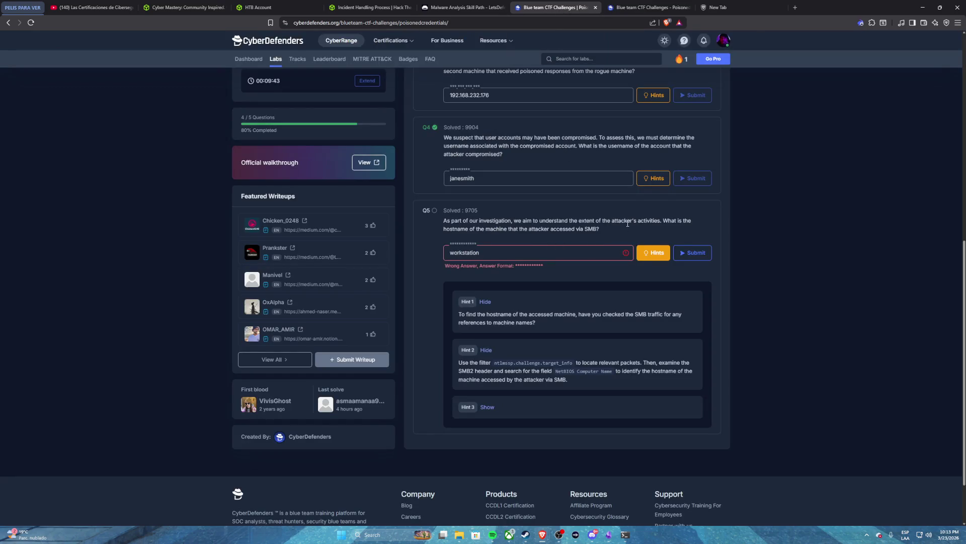
pyautogui.doubleClick(456, 229)
pyautogui.click(649, 8)
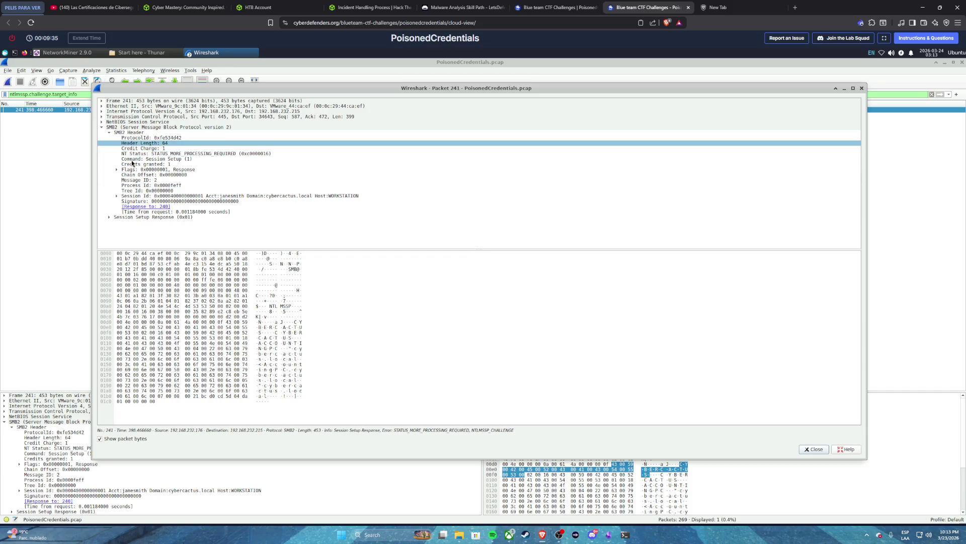
pyautogui.click(117, 197)
pyautogui.moveTo(126, 200); pyautogui.dragTo(156, 212)
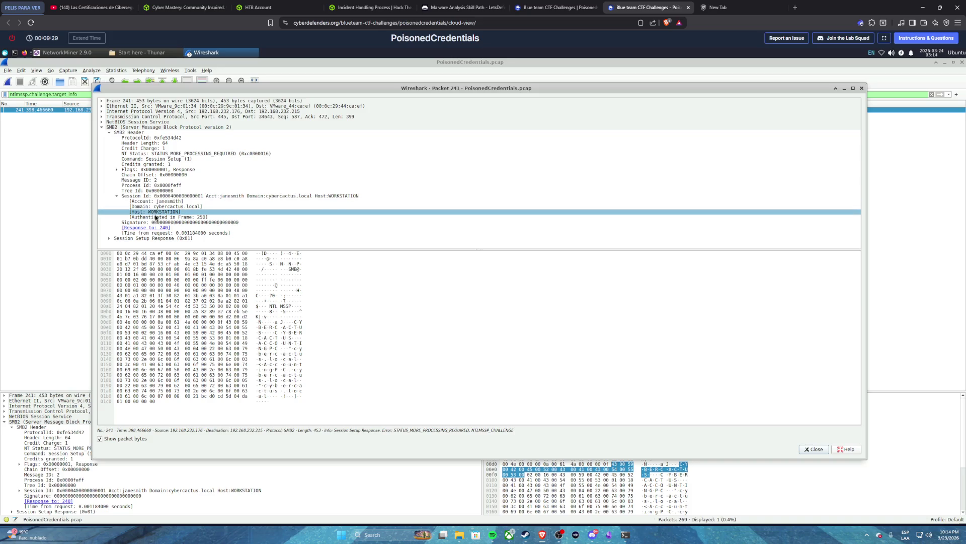
pyautogui.moveTo(162, 216)
pyautogui.mouseDown()
pyautogui.moveTo(156, 203)
pyautogui.moveTo(151, 213)
pyautogui.mouseUp()
pyautogui.click(154, 213)
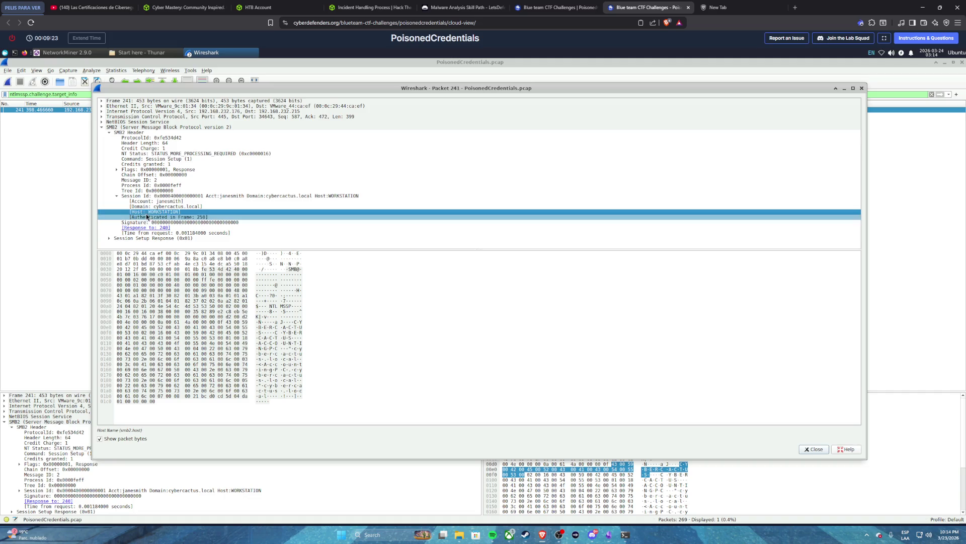
pyautogui.click(162, 202)
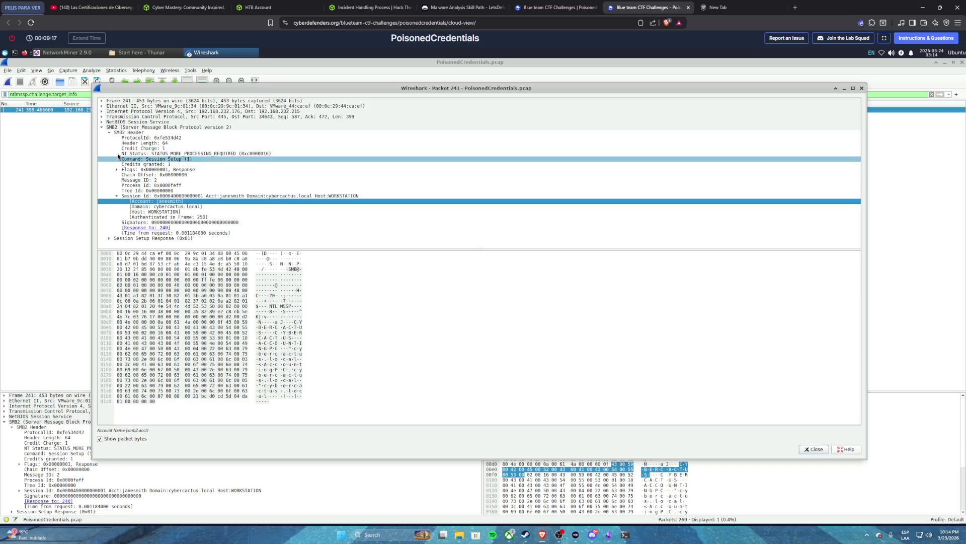
# - Expand the Session Setup Response and its Session Flags (guest, null, encrypt)
pyautogui.click(109, 238)
pyautogui.scroll(-3, 127, 229)
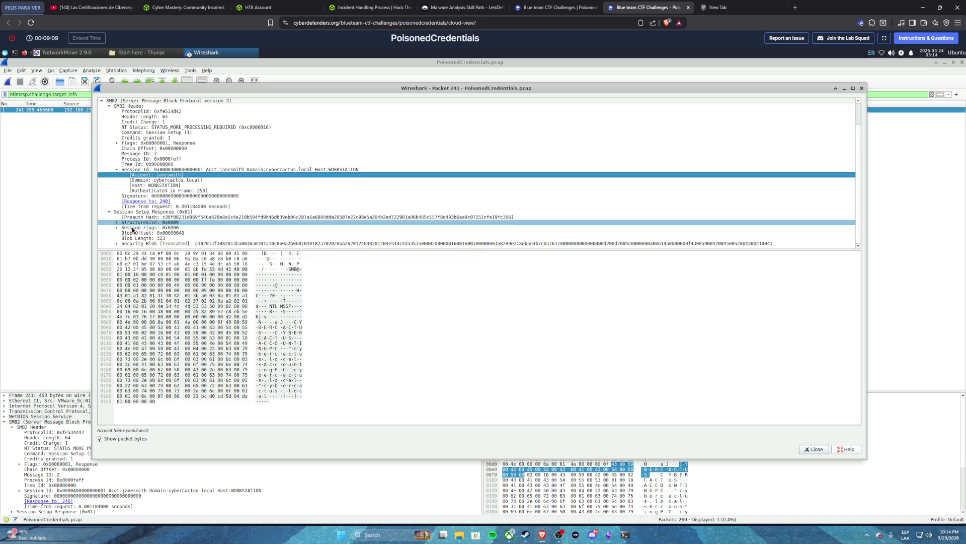
pyautogui.click(116, 228)
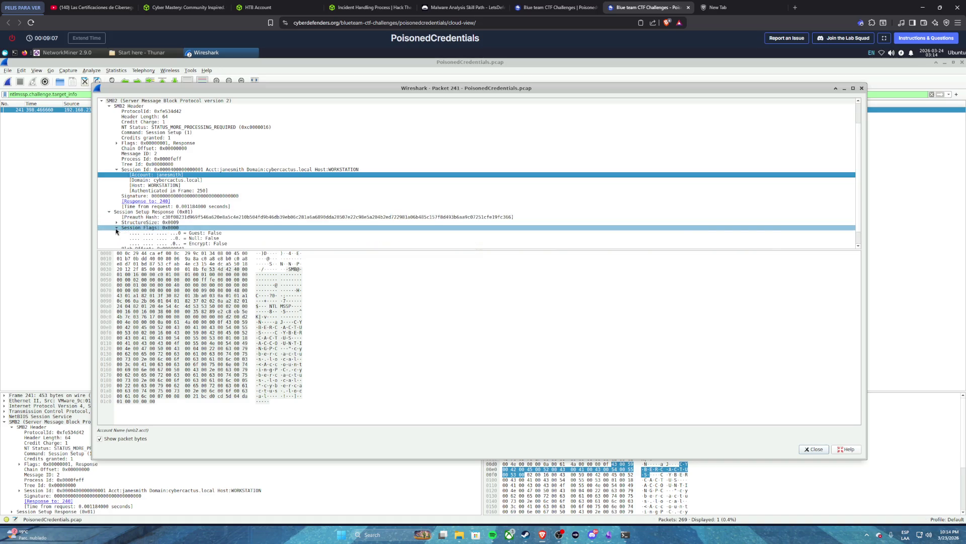
pyautogui.scroll(-1, 139, 229)
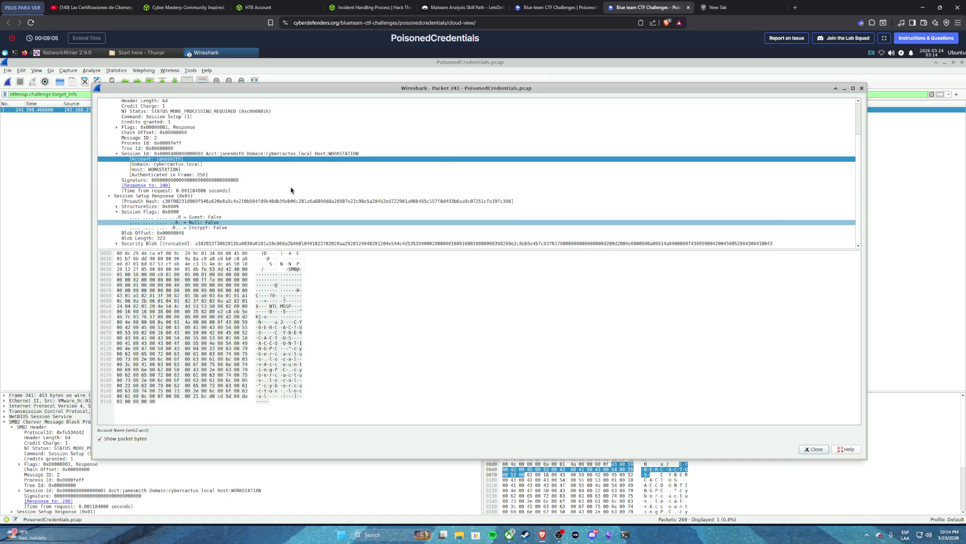
pyautogui.click(551, 7)
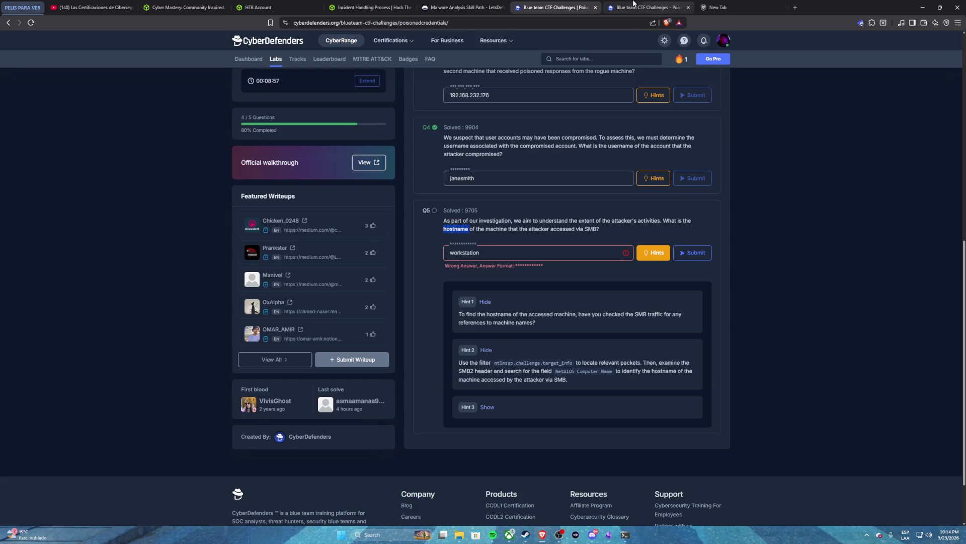
pyautogui.click(649, 7)
# - Collapse Session Id and Session Setup Response, then review header fields down to Command: Session Setup
pyautogui.click(124, 153)
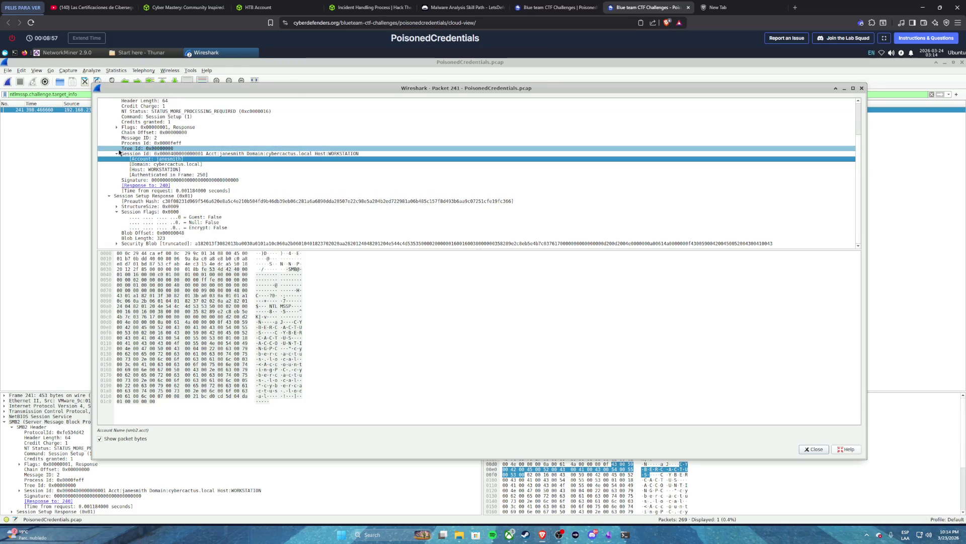
pyautogui.click(116, 154)
pyautogui.press('Up')
pyautogui.press('Up')
pyautogui.press('Up')
pyautogui.click(108, 196)
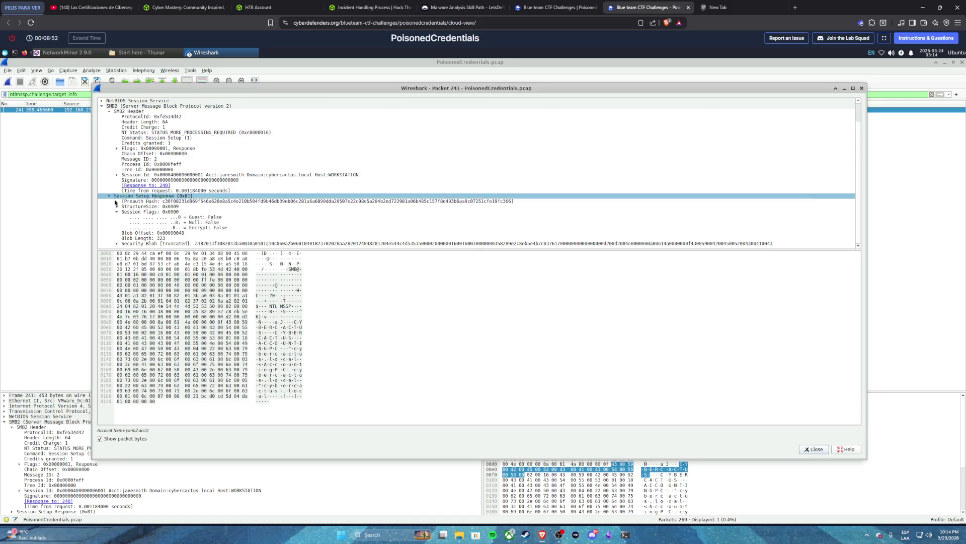
pyautogui.click(108, 196)
pyautogui.click(124, 185)
pyautogui.press('Up')
pyautogui.press('Up')
pyautogui.press('Up')
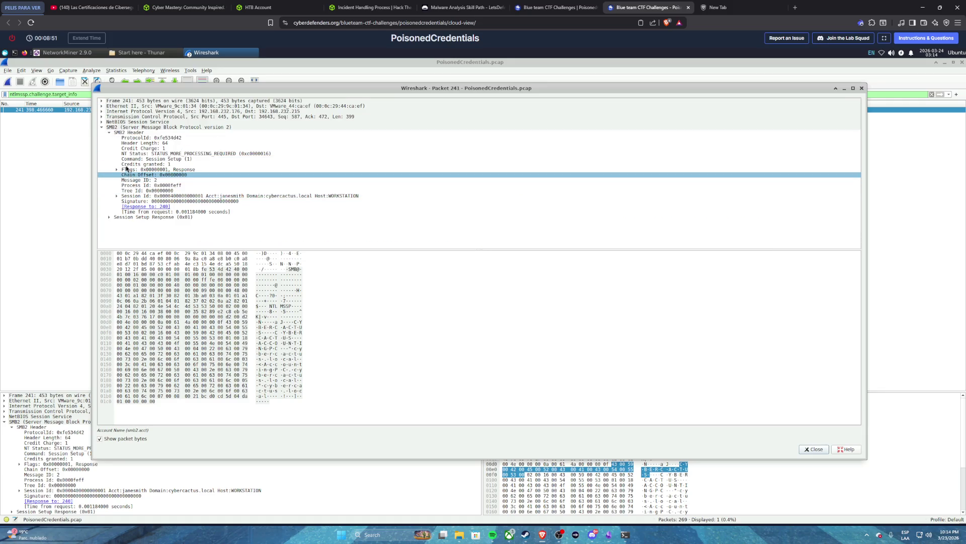
pyautogui.press('Down')
pyautogui.press('Down')
pyautogui.press('Down')
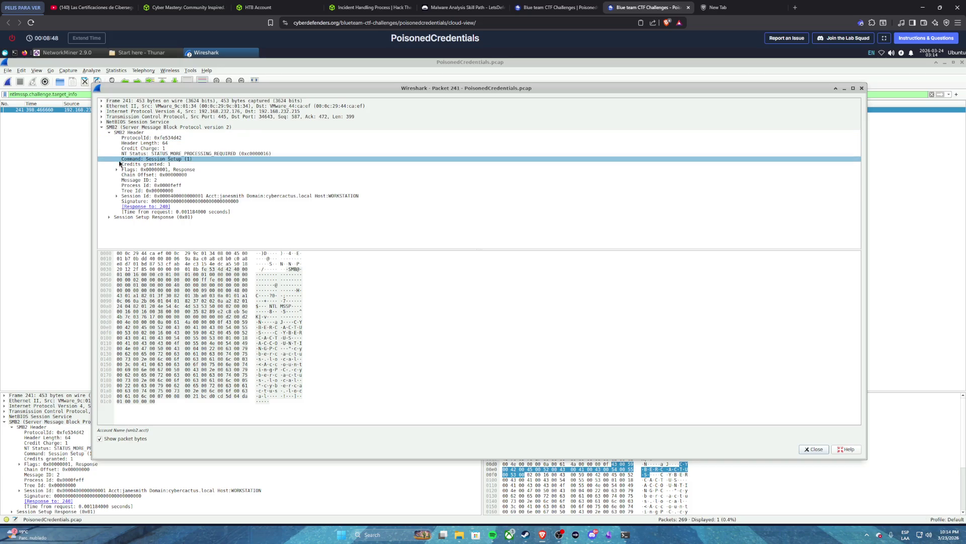
pyautogui.click(307, 160)
pyautogui.click(559, 9)
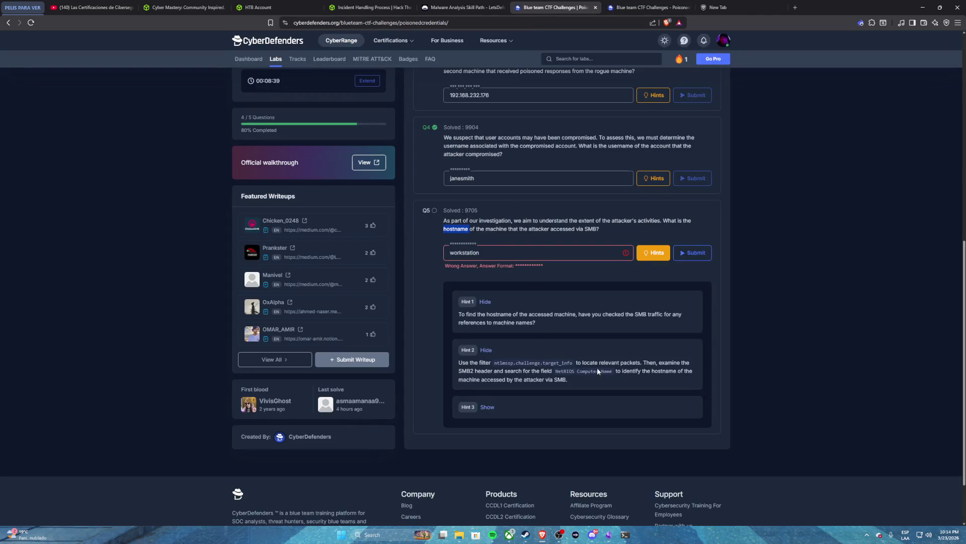
# - Reveal Q5 Hint 3 and select its ip.dst == 192.168.232.215 and smb2 filter
pyautogui.click(486, 407)
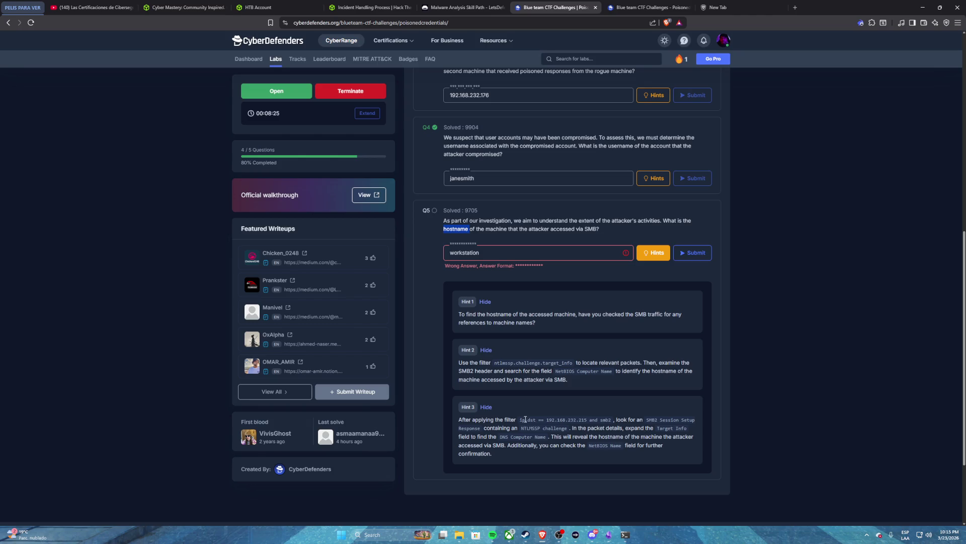
pyautogui.moveTo(521, 420); pyautogui.dragTo(610, 421)
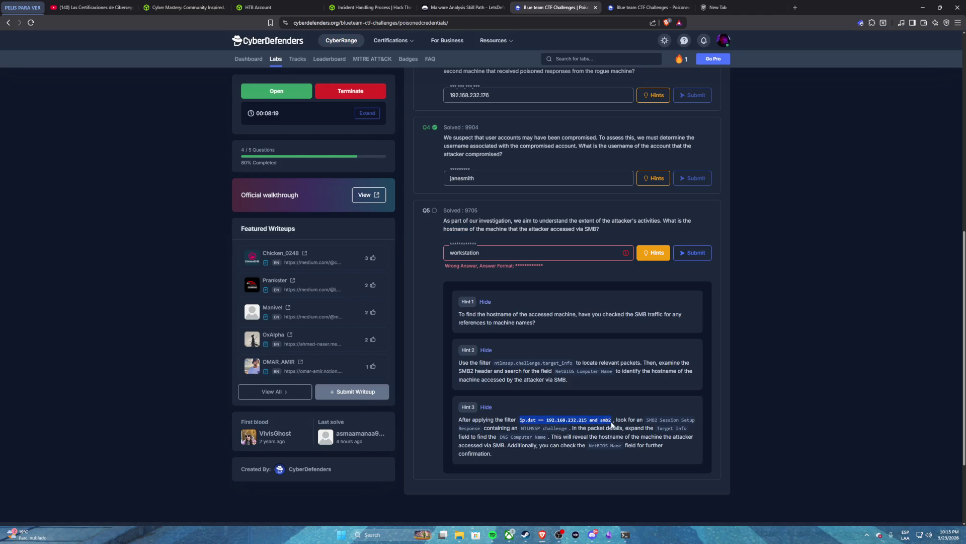
pyautogui.click(649, 7)
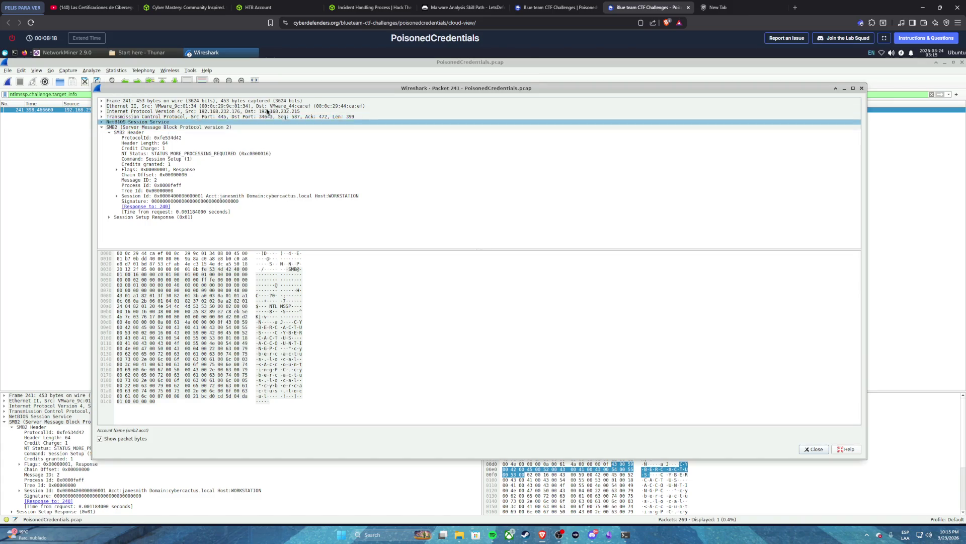
# - Close packet 241, apply ip.dst == 192.168.232.215 and smb2 (6 of 269 packets), and open packet 250
pyautogui.click(862, 88)
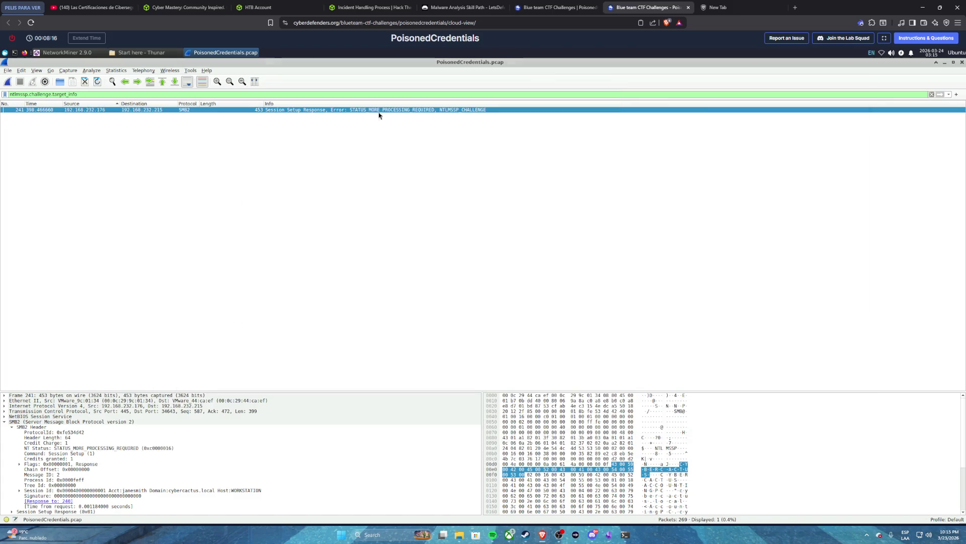
pyautogui.tripleClick(185, 93)
pyautogui.write('ip.dst == 192.168.232.215 and smb2')
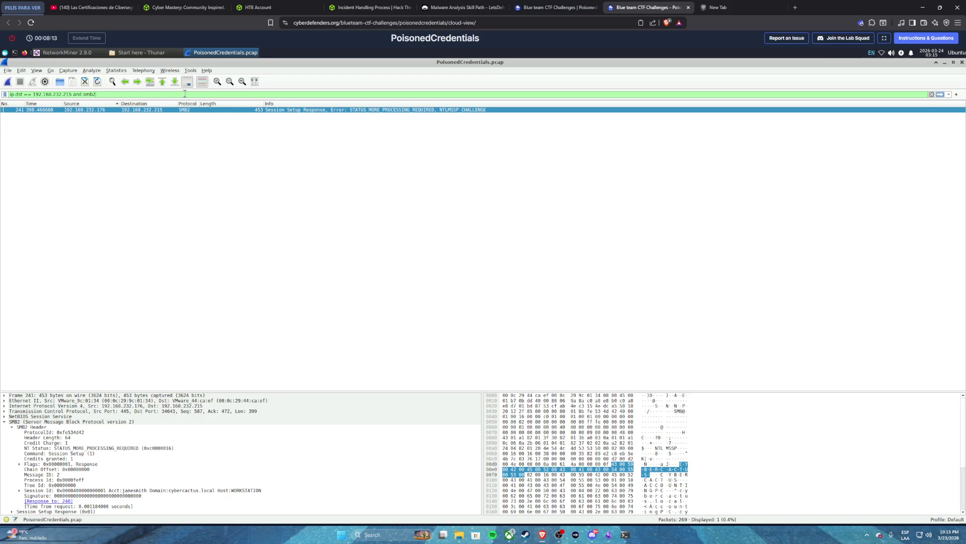
pyautogui.click(939, 94)
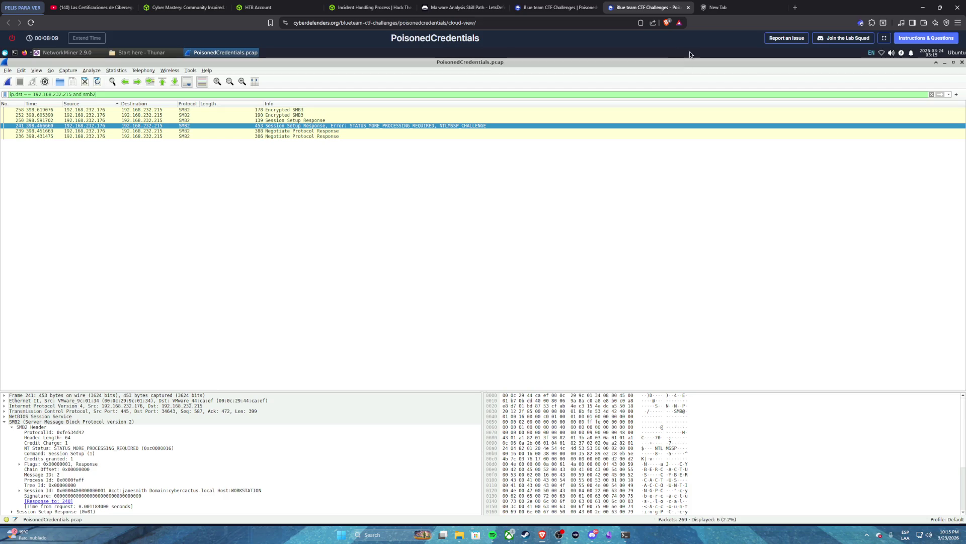
pyautogui.click(541, 7)
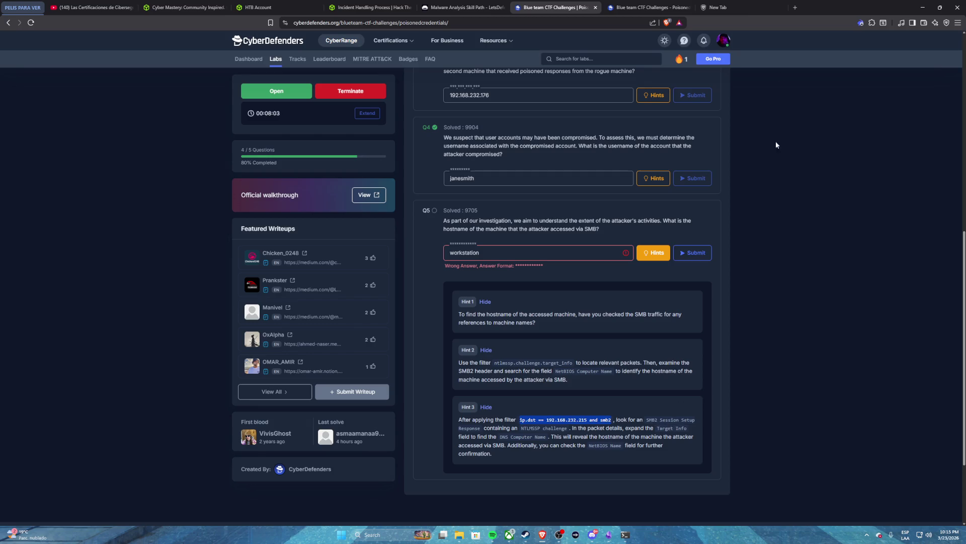
pyautogui.click(649, 7)
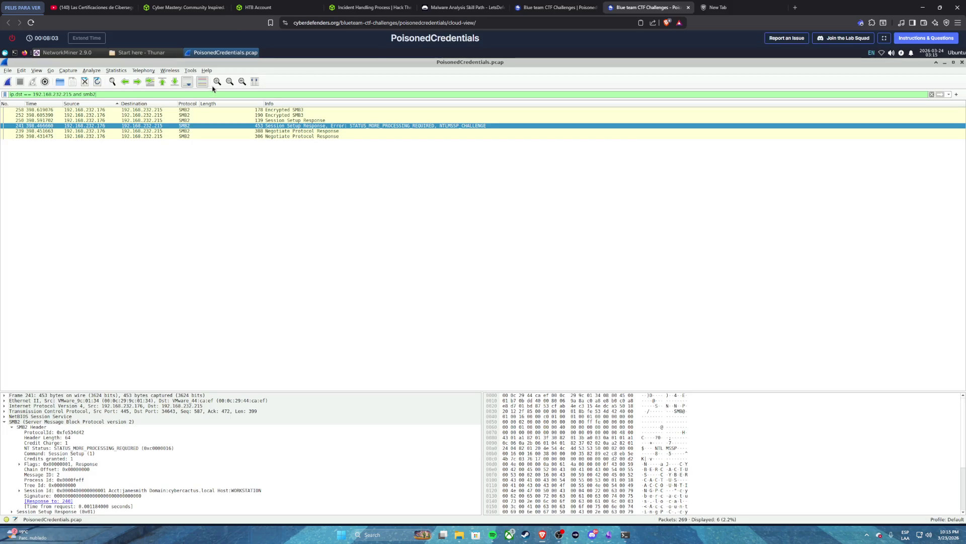
pyautogui.doubleClick(283, 121)
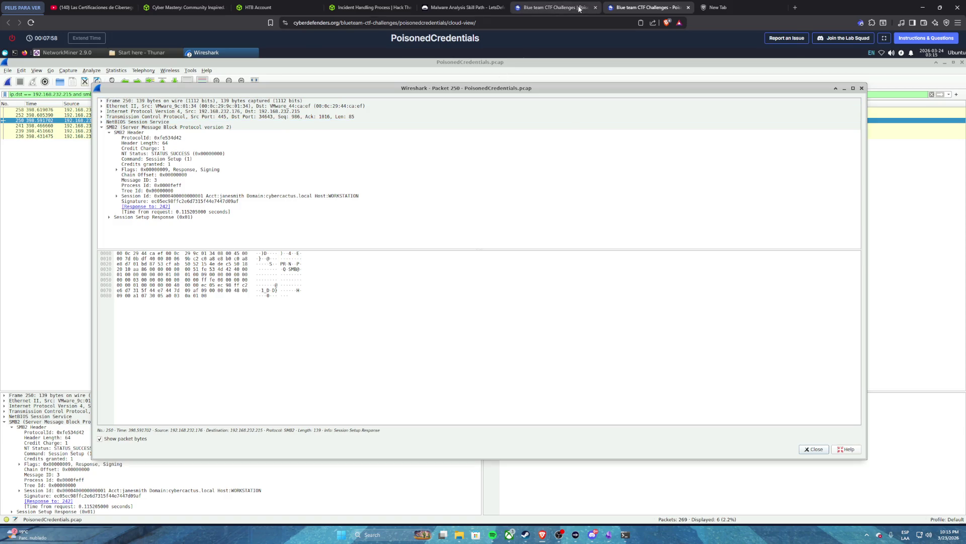
# - Expand packet 250's Flags, Session Id, Session Setup Response and StructureSize nodes
pyautogui.click(556, 7)
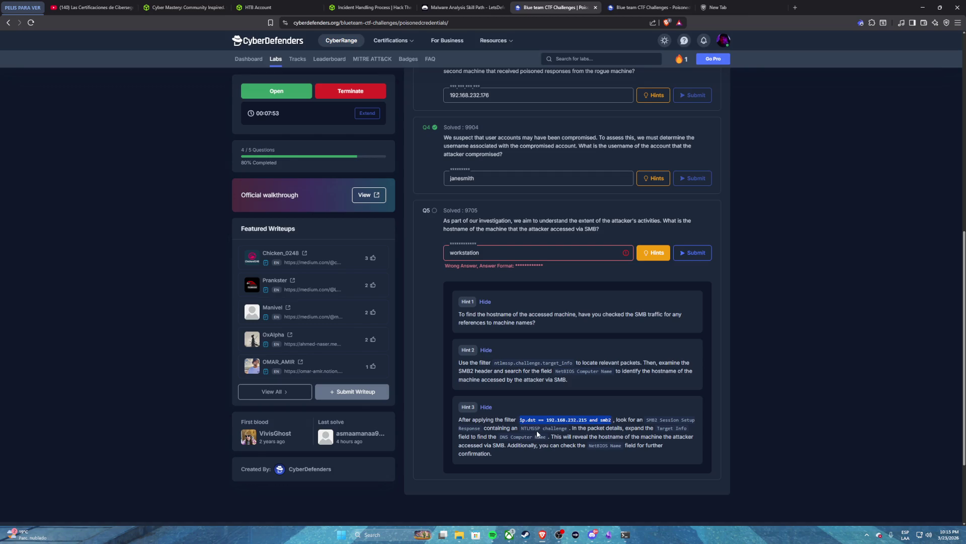
pyautogui.click(624, 8)
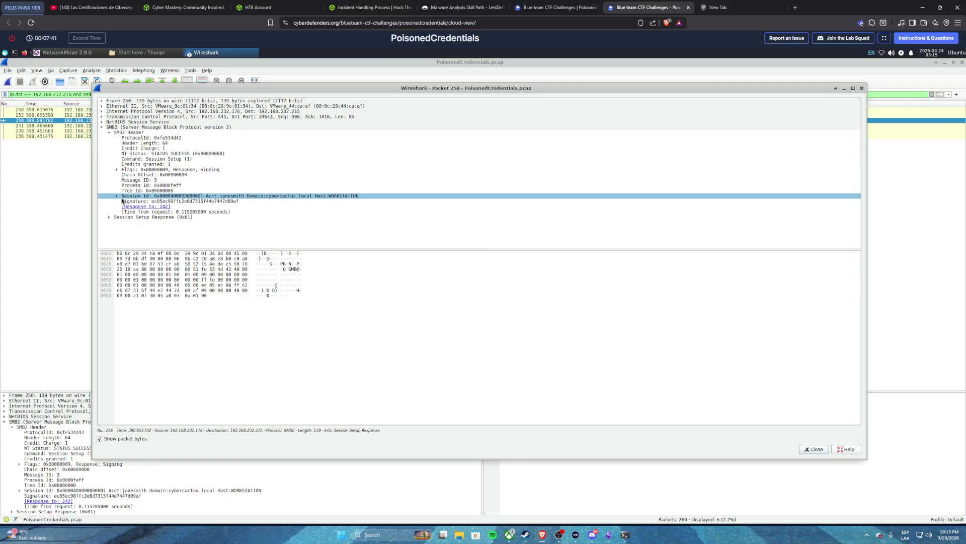
pyautogui.hotkey('shift', 'Right')
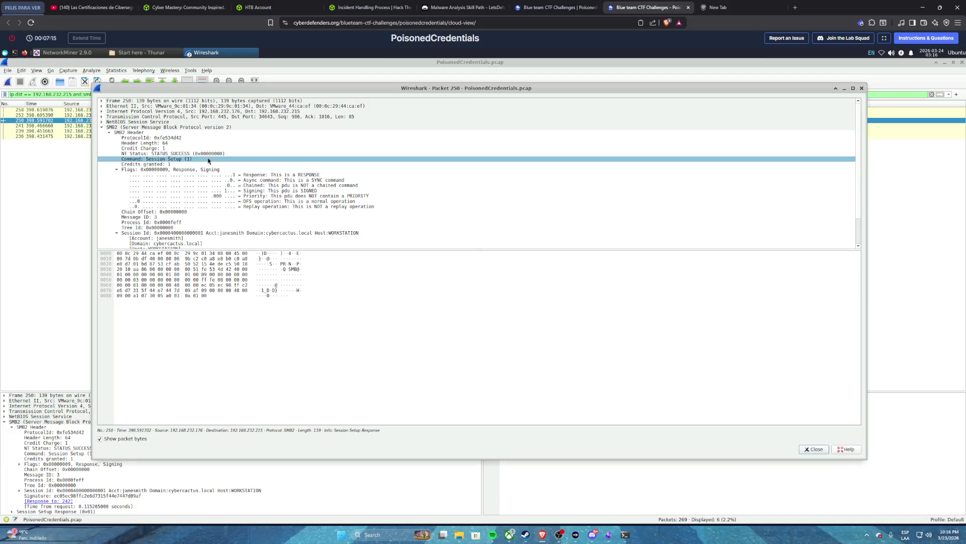
pyautogui.scroll(-2, 199, 166)
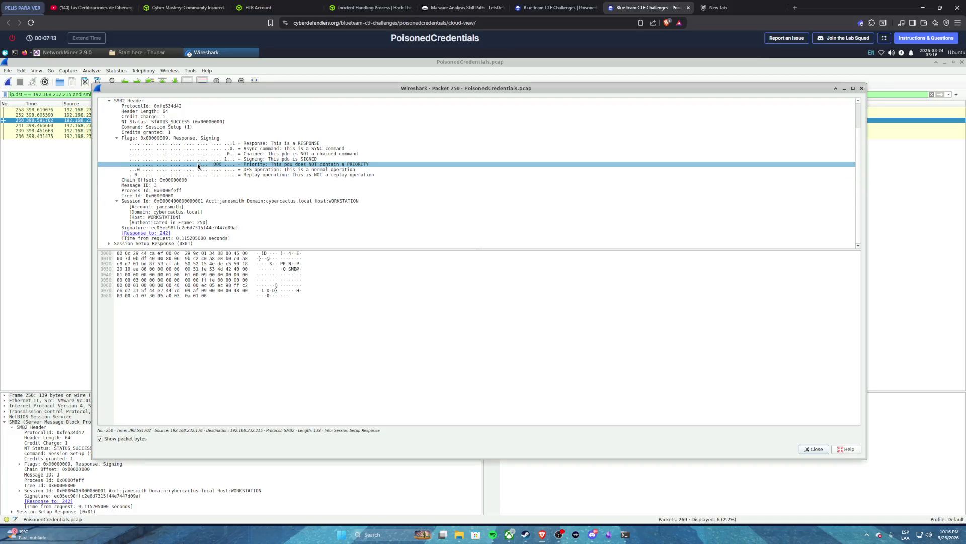
pyautogui.click(110, 243)
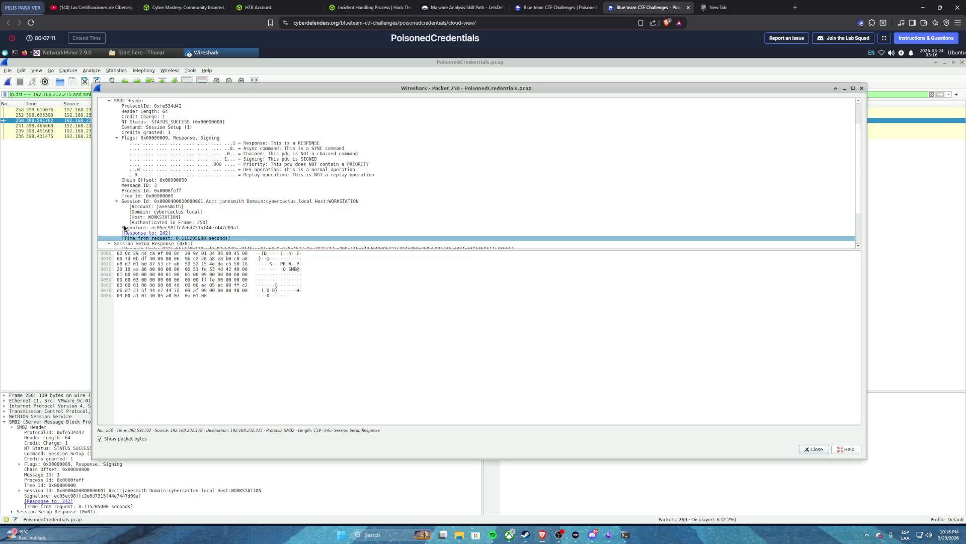
pyautogui.scroll(-3, 125, 227)
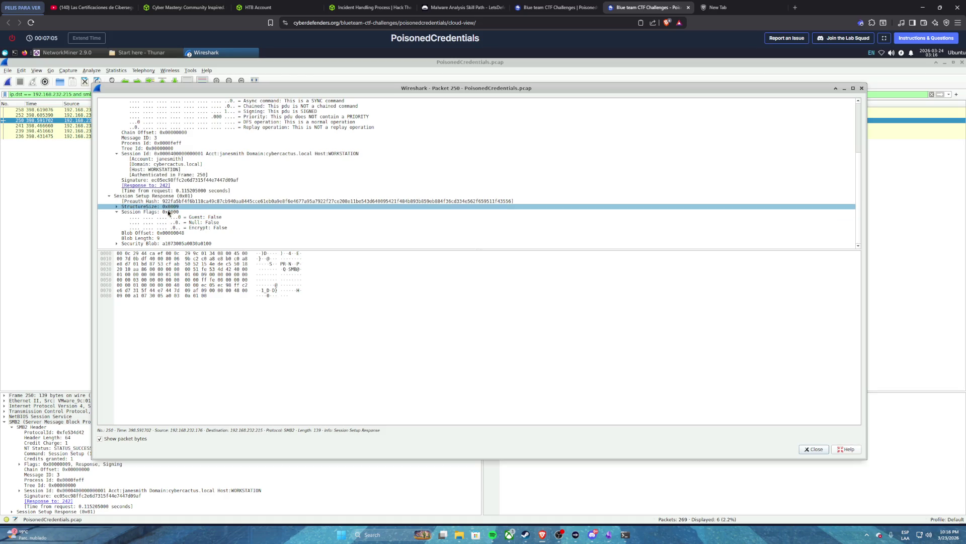
pyautogui.click(116, 206)
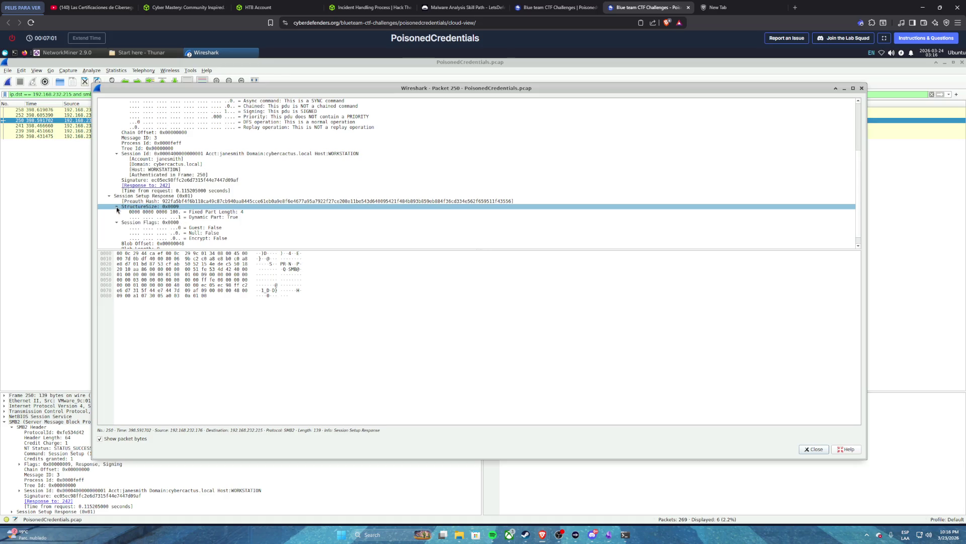
pyautogui.scroll(-1, 178, 219)
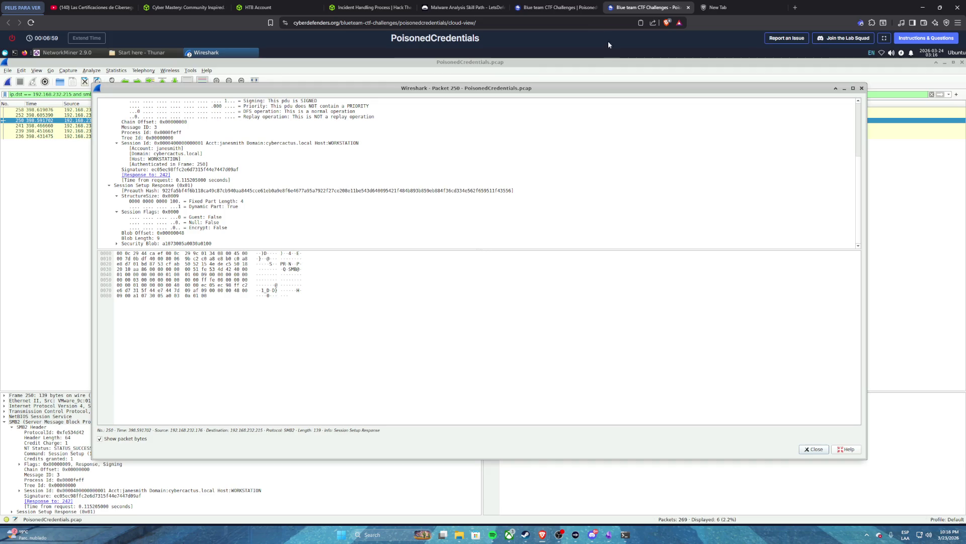
pyautogui.click(556, 7)
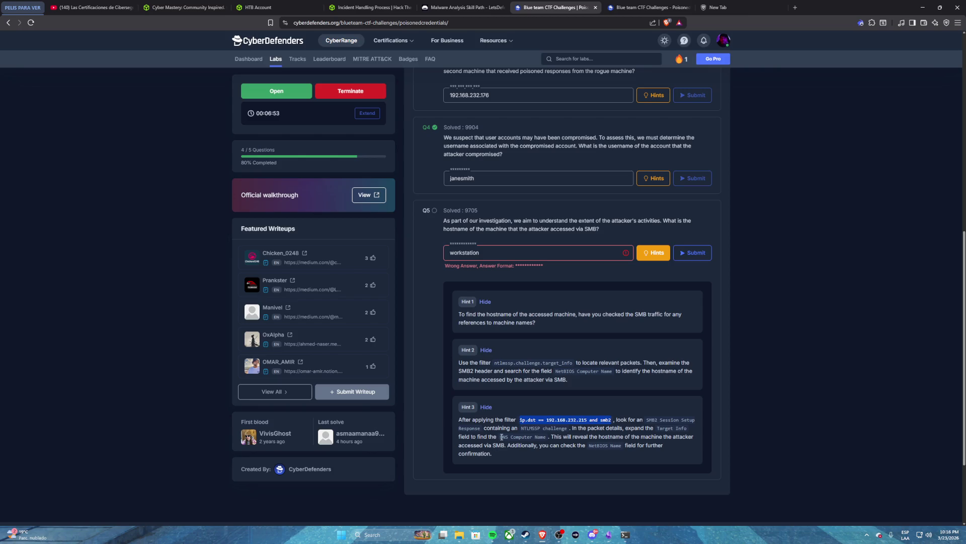
pyautogui.click(630, 10)
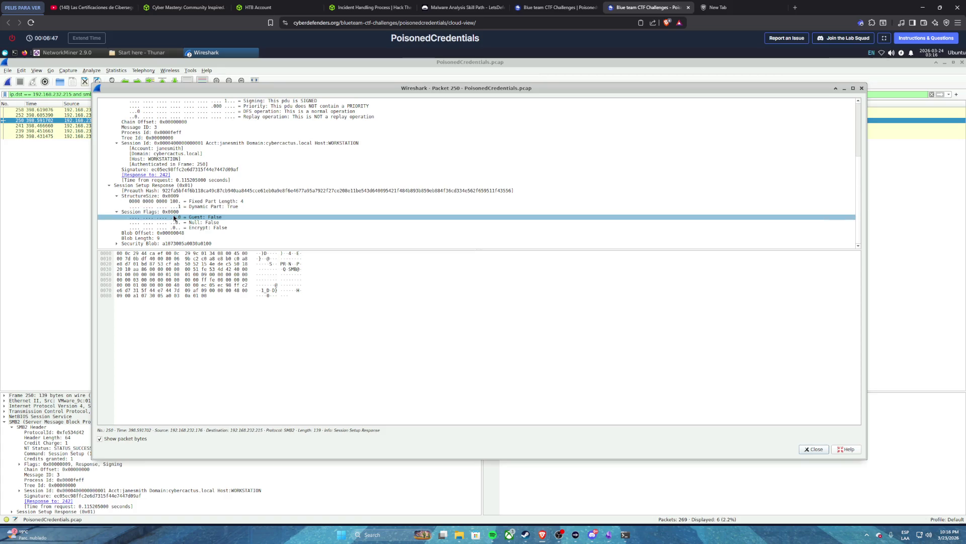
# - Expand packet 250's Security Blob, collapse Flags, Session Id and Session Setup Response, then close it
pyautogui.click(117, 244)
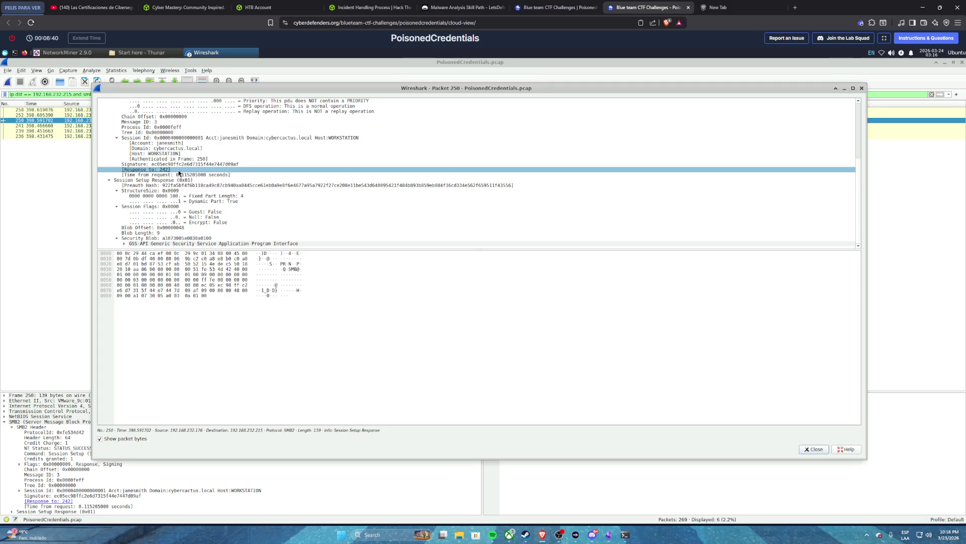
pyautogui.scroll(5, 177, 170)
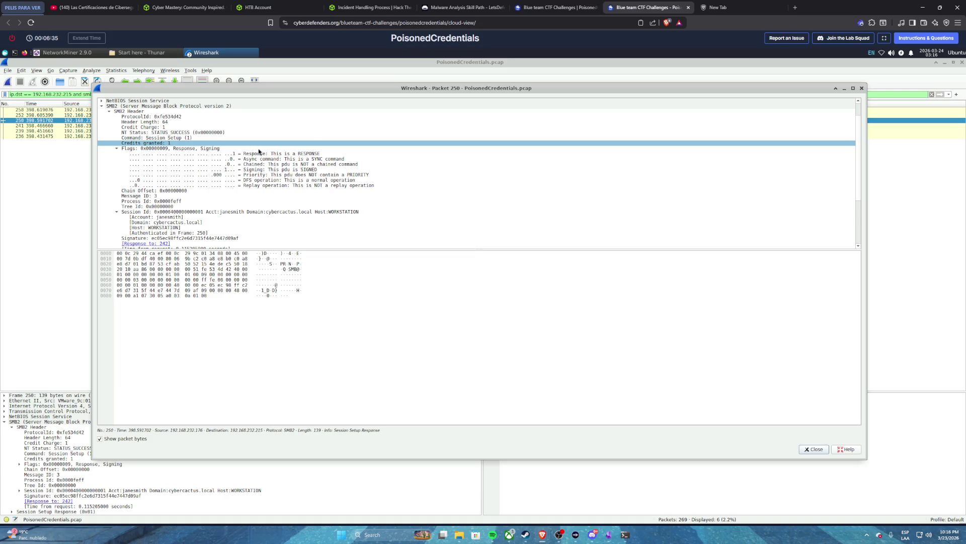
pyautogui.scroll(1, 264, 186)
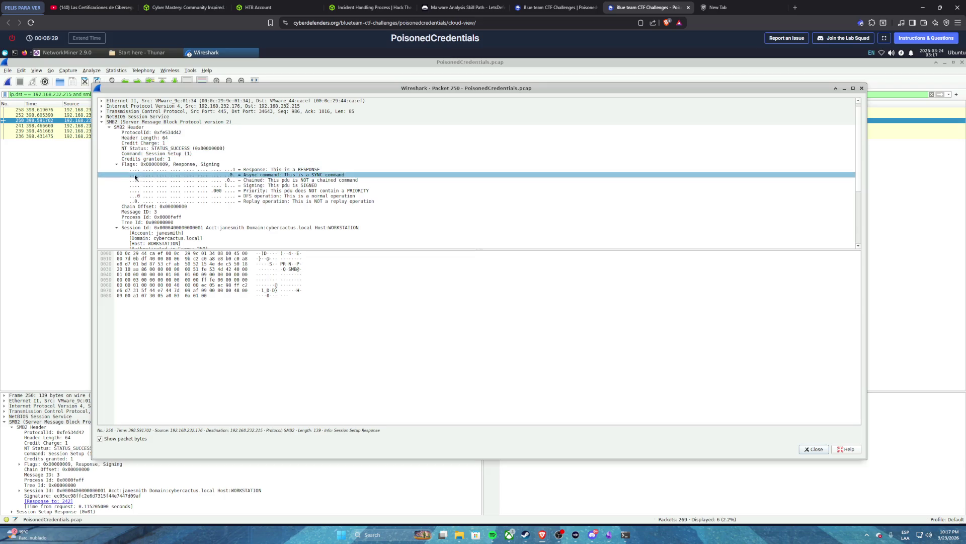
pyautogui.click(117, 164)
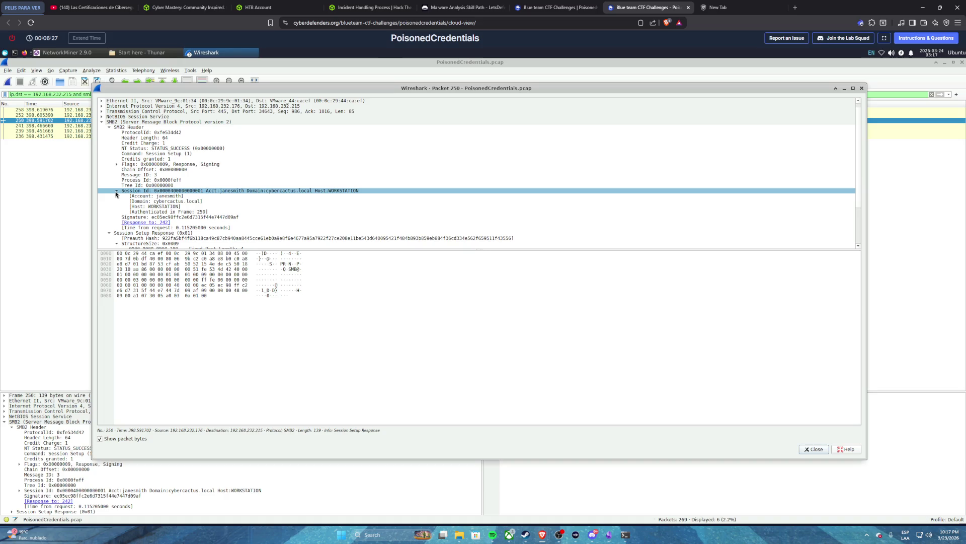
pyautogui.click(116, 191)
pyautogui.click(108, 211)
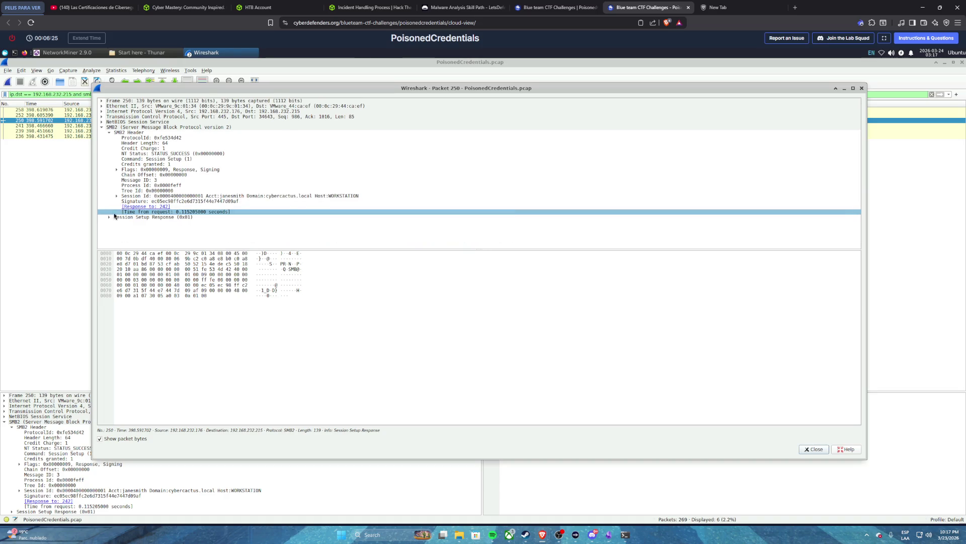
pyautogui.click(553, 8)
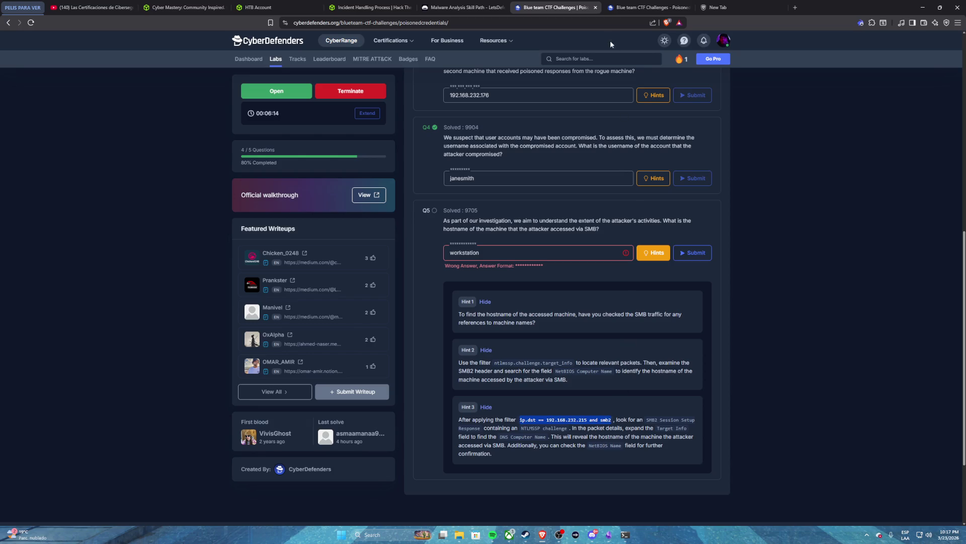
pyautogui.click(624, 8)
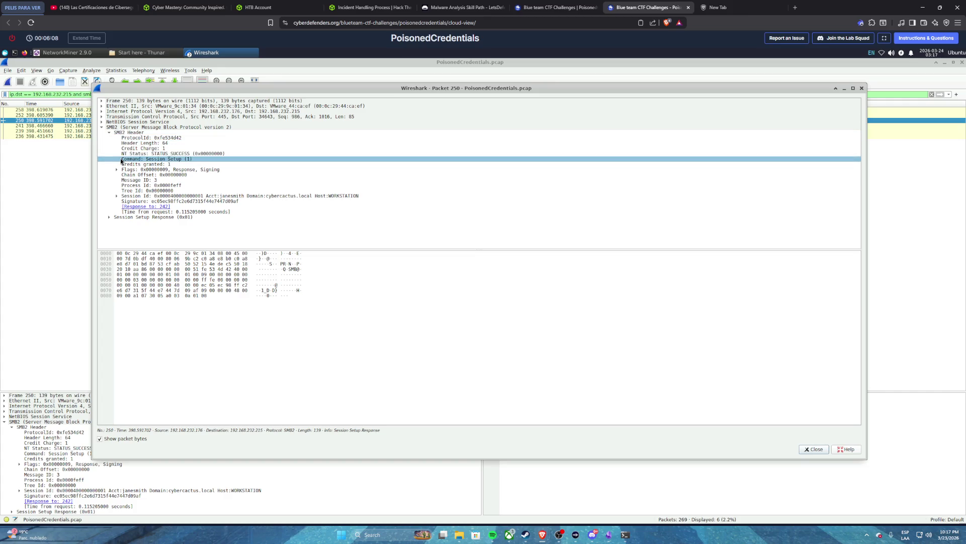
pyautogui.click(861, 88)
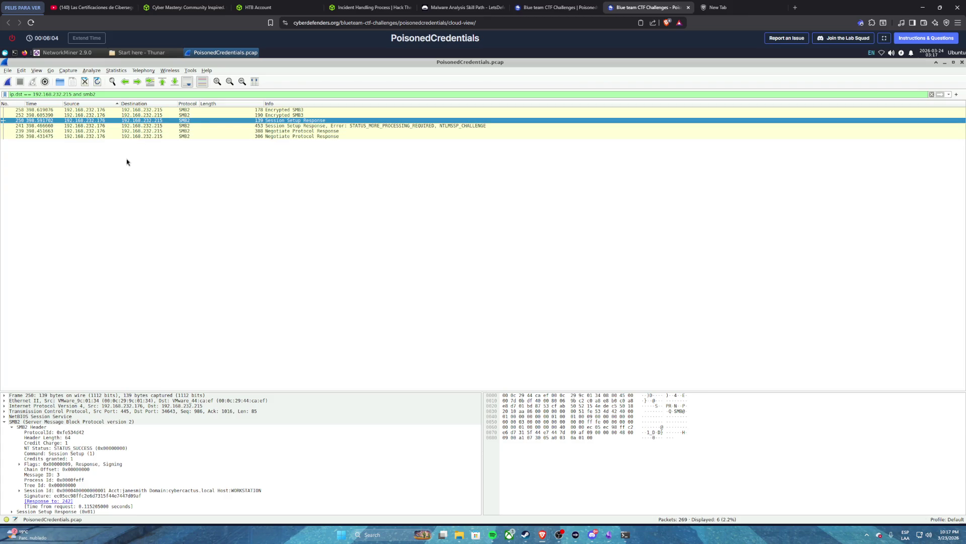
# - Open packet 241, walk through its Session Setup Response fields, and jump to request packet 240
pyautogui.doubleClick(156, 126)
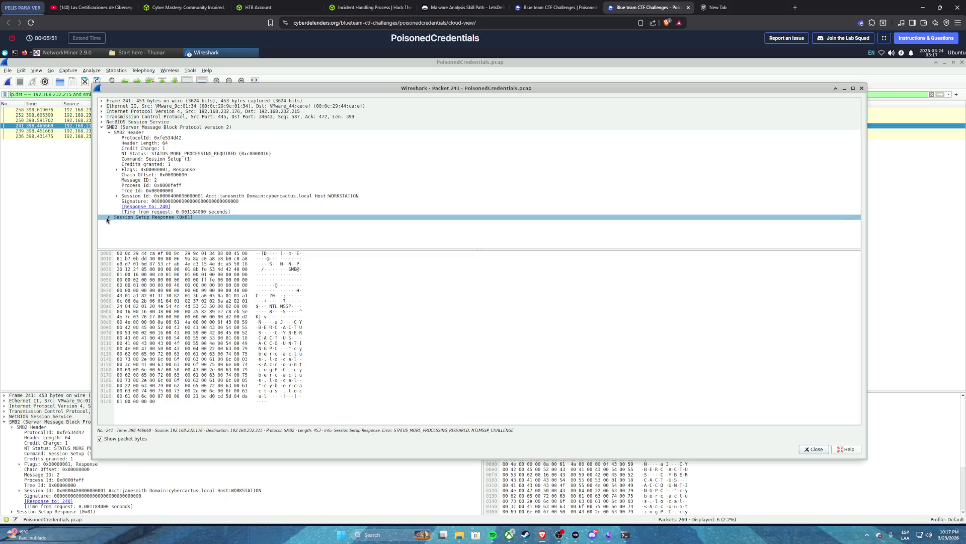
pyautogui.click(109, 217)
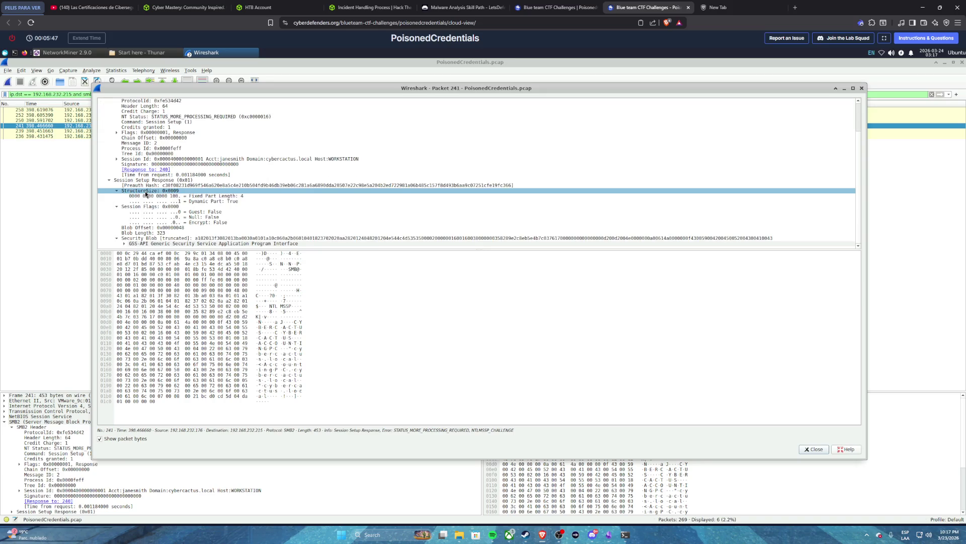
pyautogui.click(150, 185)
pyautogui.click(171, 180)
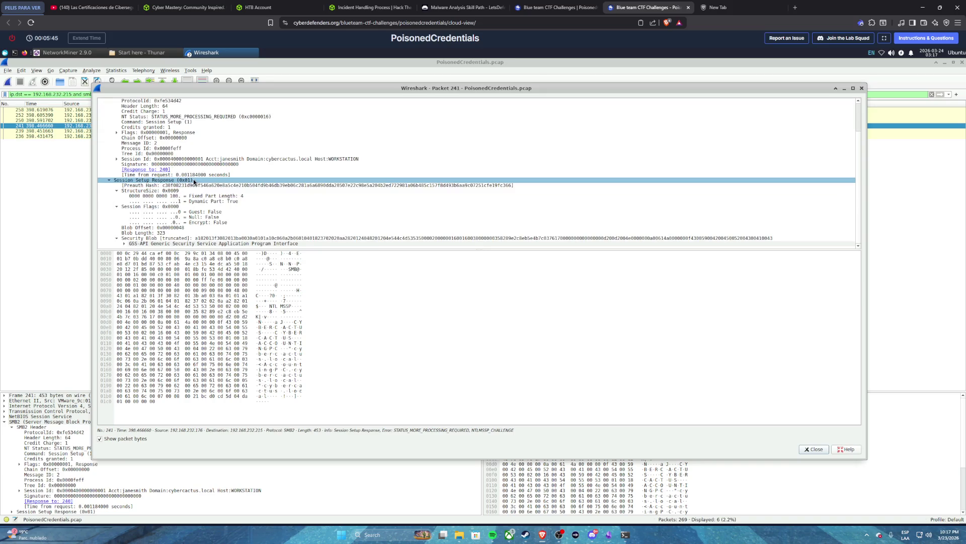
pyautogui.click(233, 185)
pyautogui.click(315, 191)
pyautogui.click(364, 196)
pyautogui.click(327, 191)
pyautogui.click(282, 185)
pyautogui.click(247, 180)
pyautogui.click(219, 170)
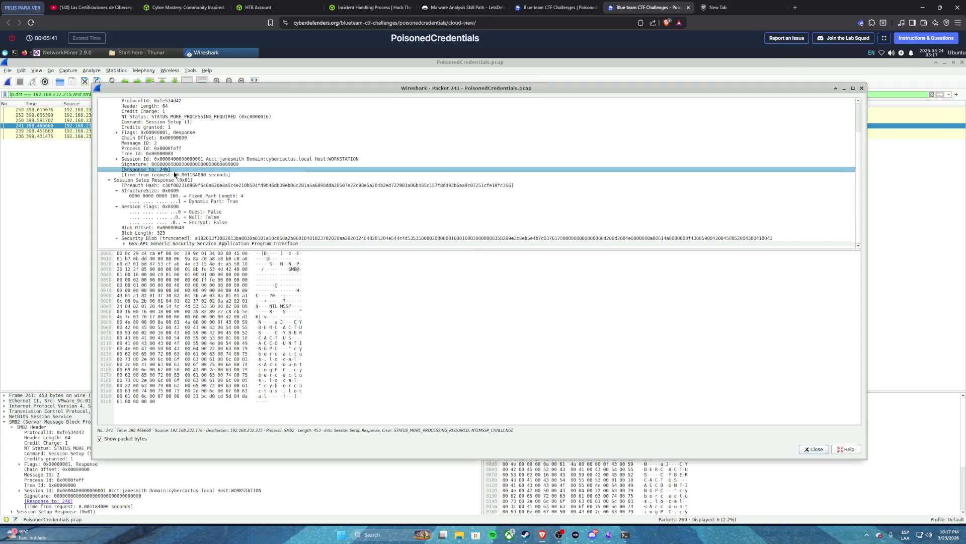
pyautogui.doubleClick(157, 171)
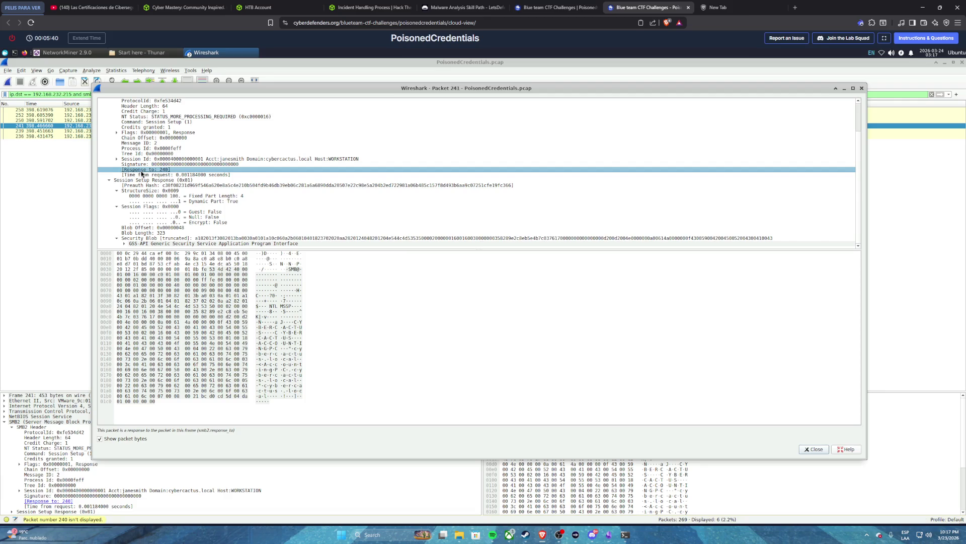
# - Collapse the Session Setup Response, expand and collapse the header flags, then close packet 241
pyautogui.click(155, 170)
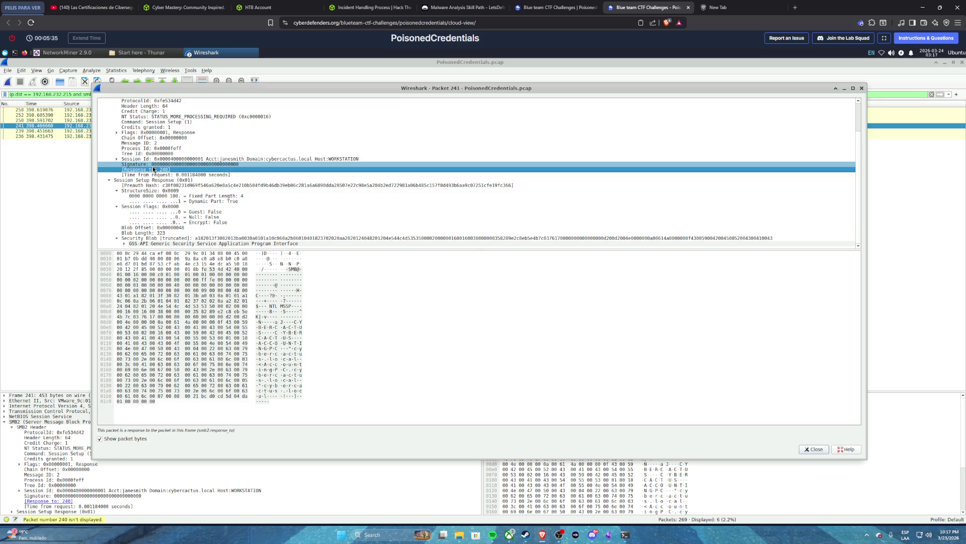
pyautogui.click(110, 180)
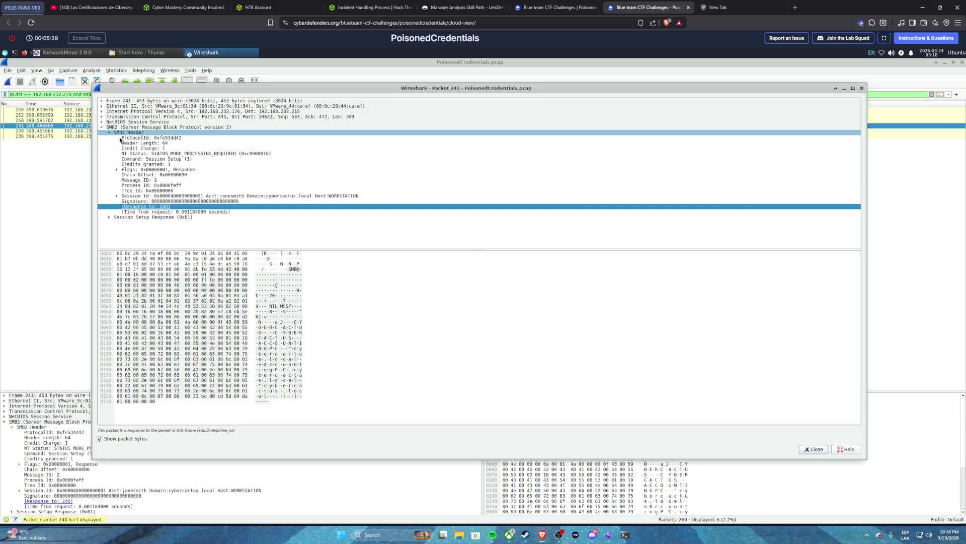
pyautogui.click(117, 169)
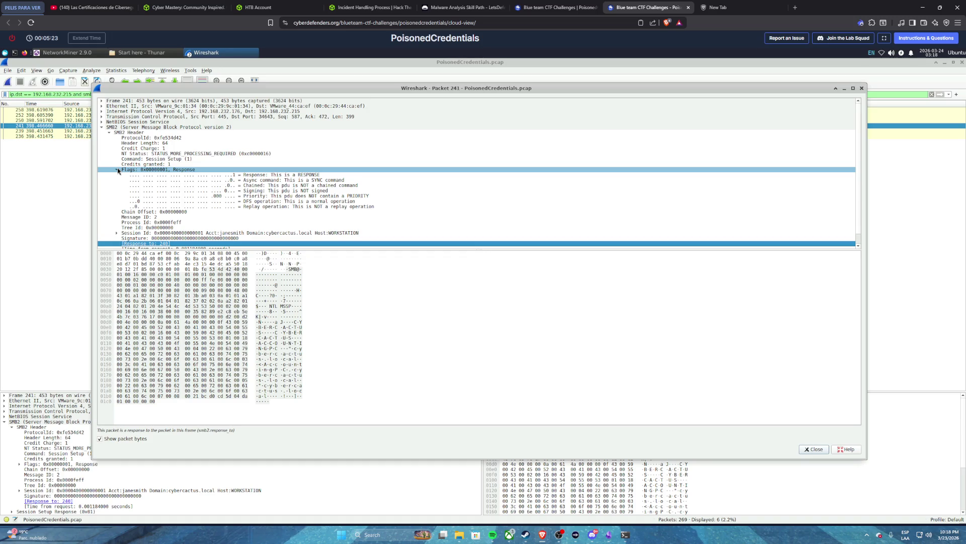
pyautogui.click(117, 169)
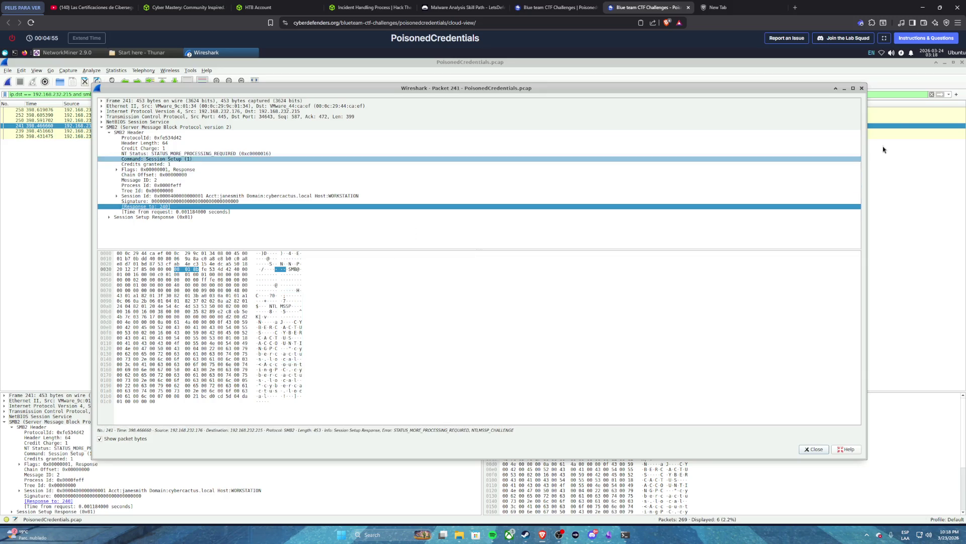
pyautogui.click(862, 89)
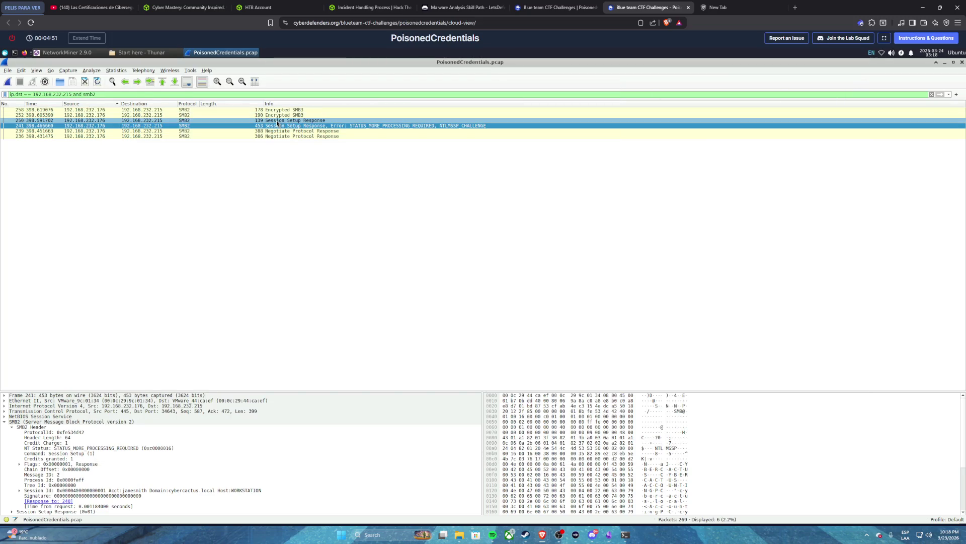
# - Open packet 250 in its own window, select its Session Id entry, then close it
pyautogui.doubleClick(276, 121)
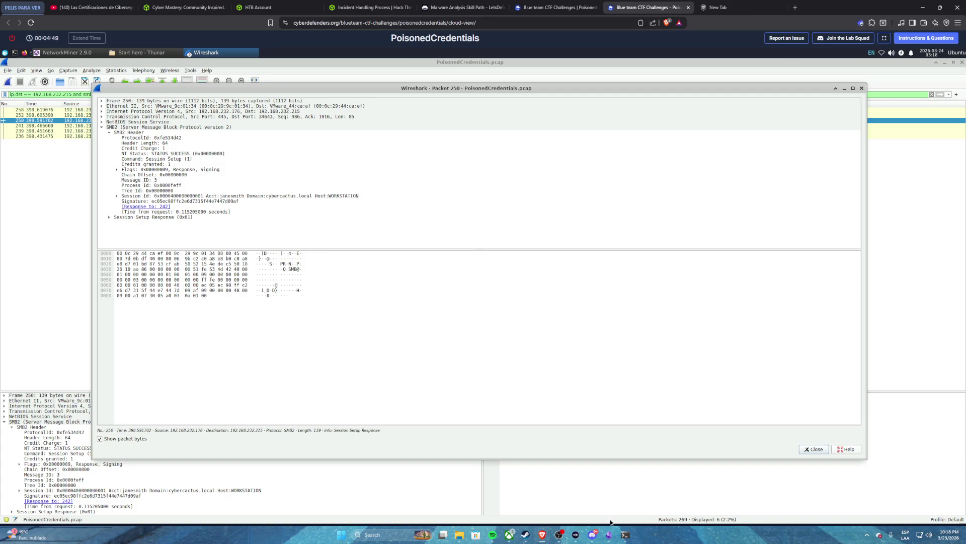
pyautogui.click(625, 535)
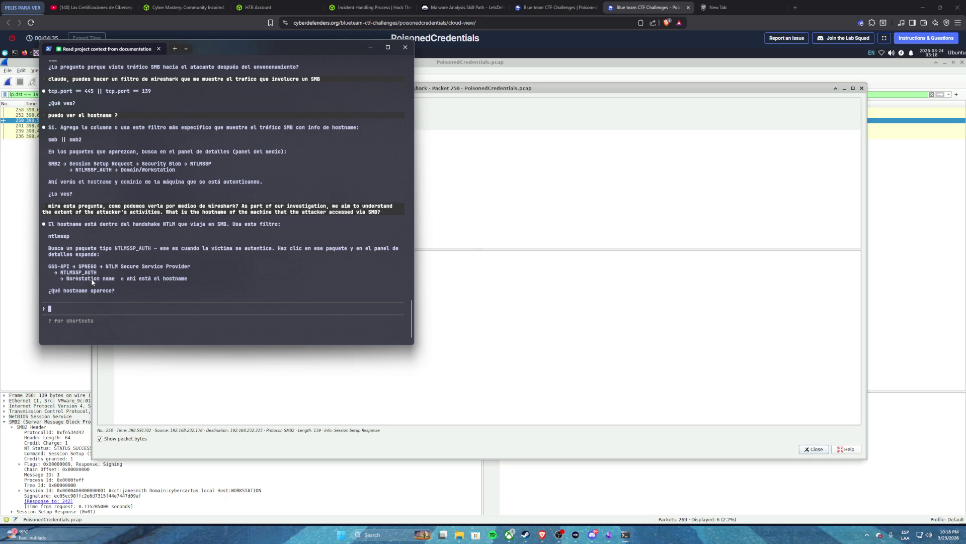
pyautogui.click(496, 257)
pyautogui.click(426, 197)
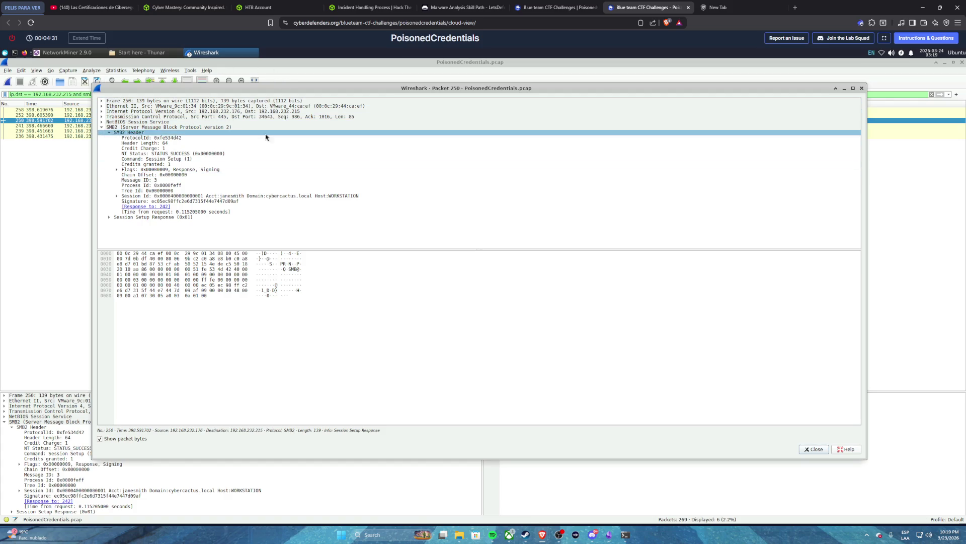
pyautogui.click(861, 89)
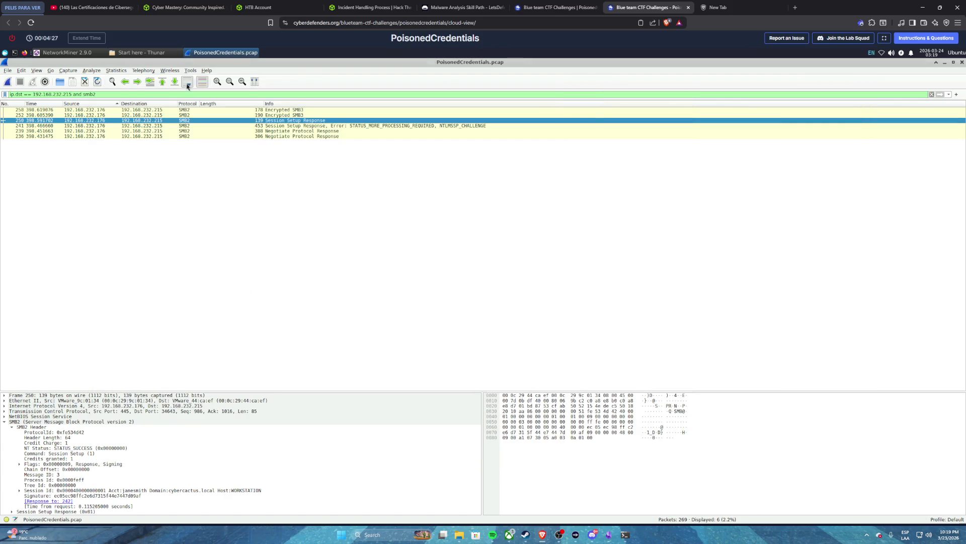
# - Reopen packet 250 and expand Session Id to reveal the Host: WORKSTATION field
pyautogui.doubleClick(178, 120)
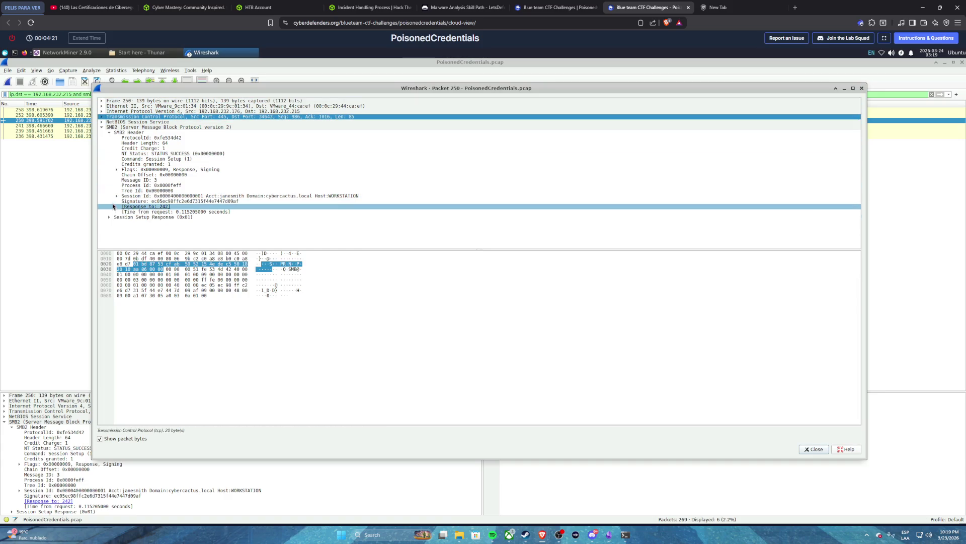
pyautogui.click(117, 170)
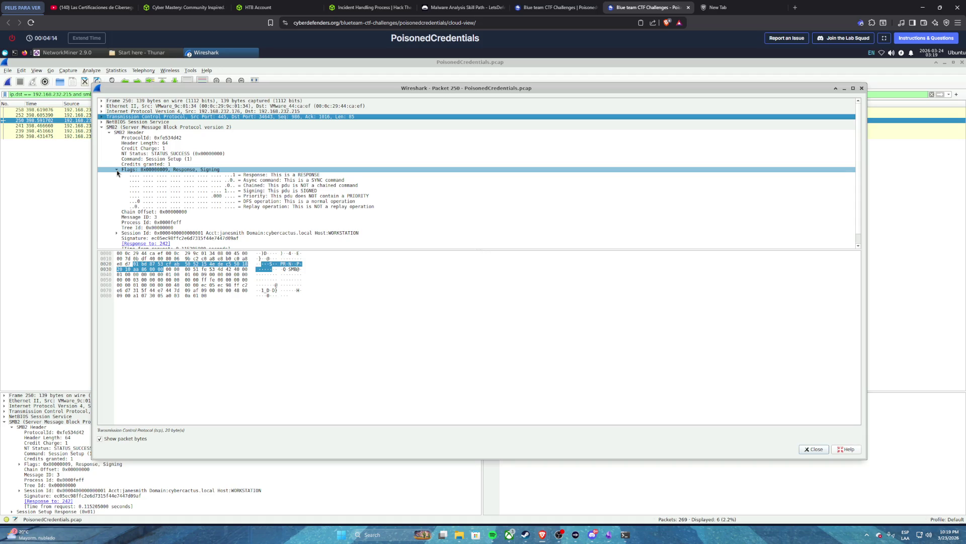
pyautogui.click(117, 171)
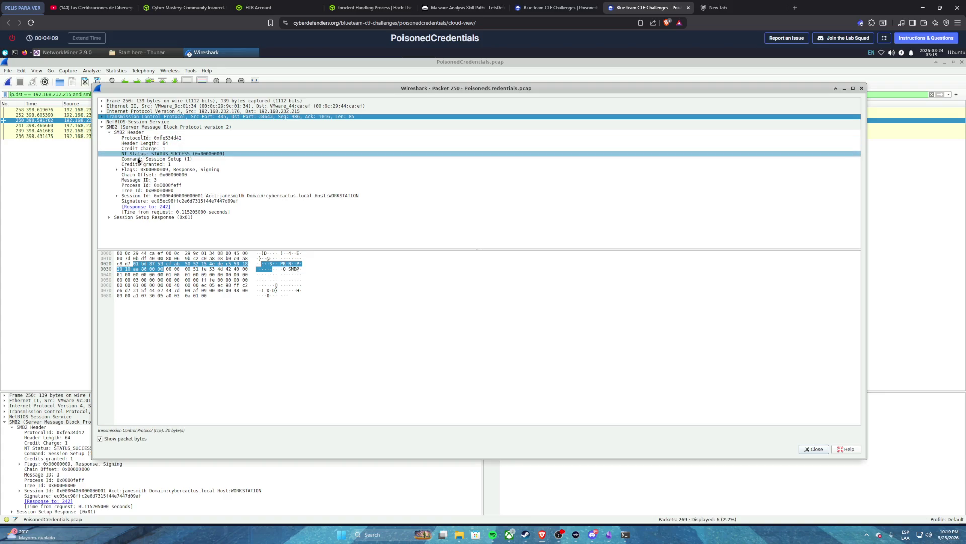
pyautogui.click(117, 196)
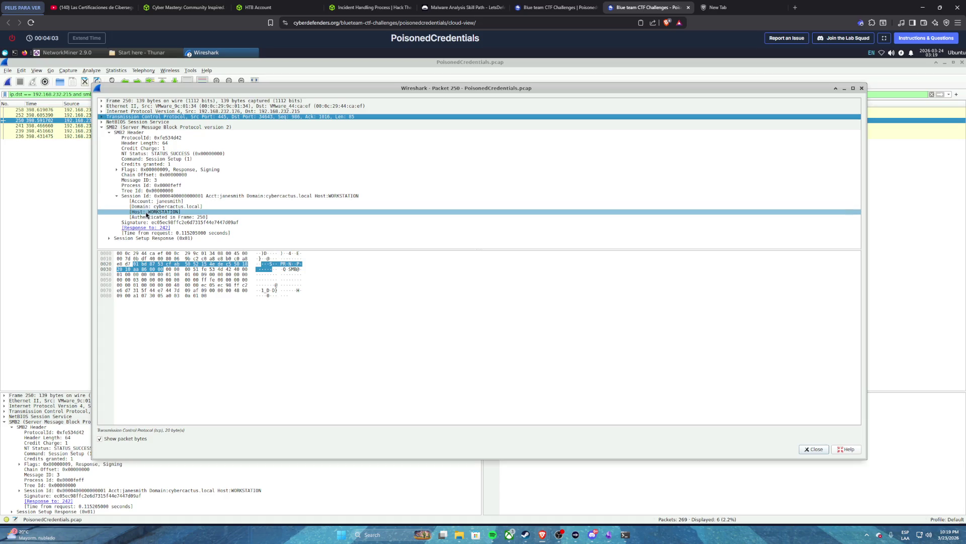
pyautogui.click(148, 212)
pyautogui.rightClick(147, 214)
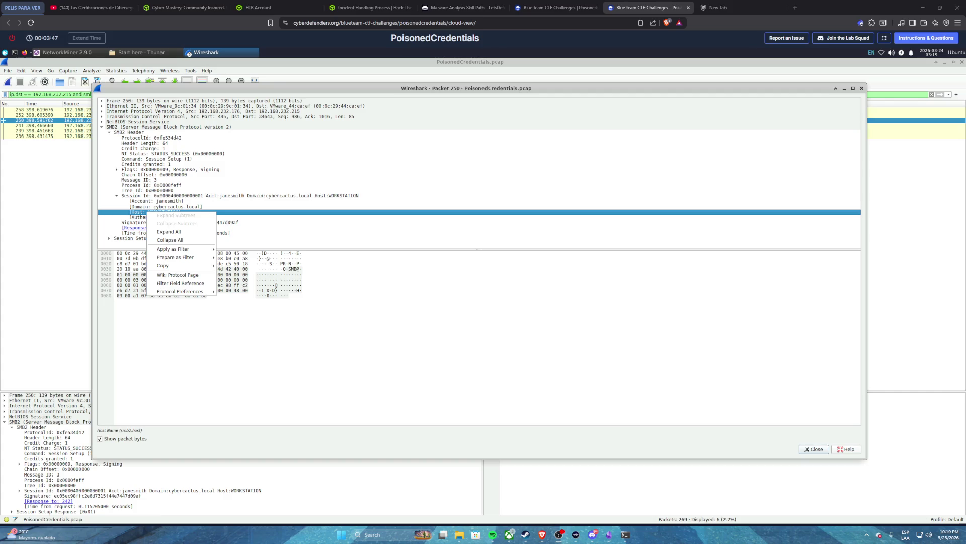
pyautogui.click(858, 92)
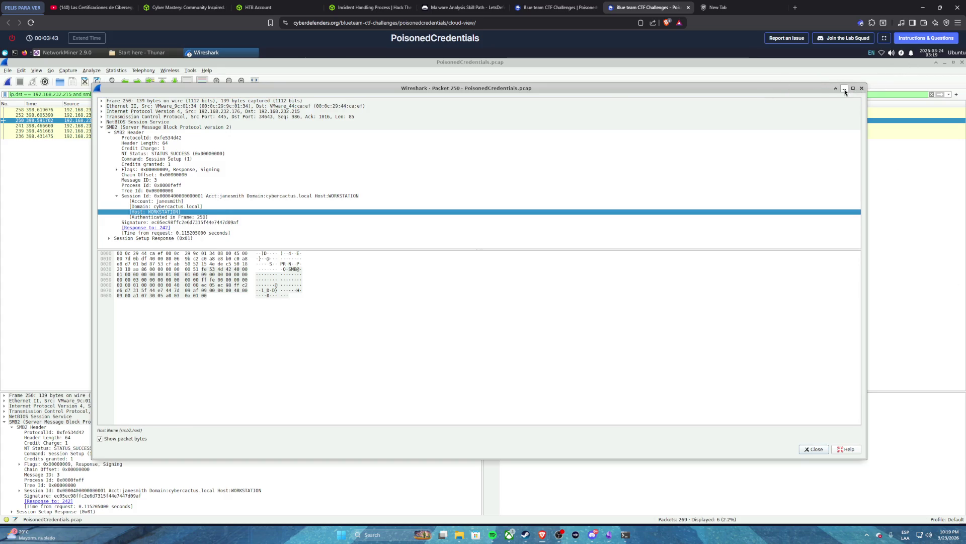
pyautogui.click(844, 88)
pyautogui.tripleClick(82, 95)
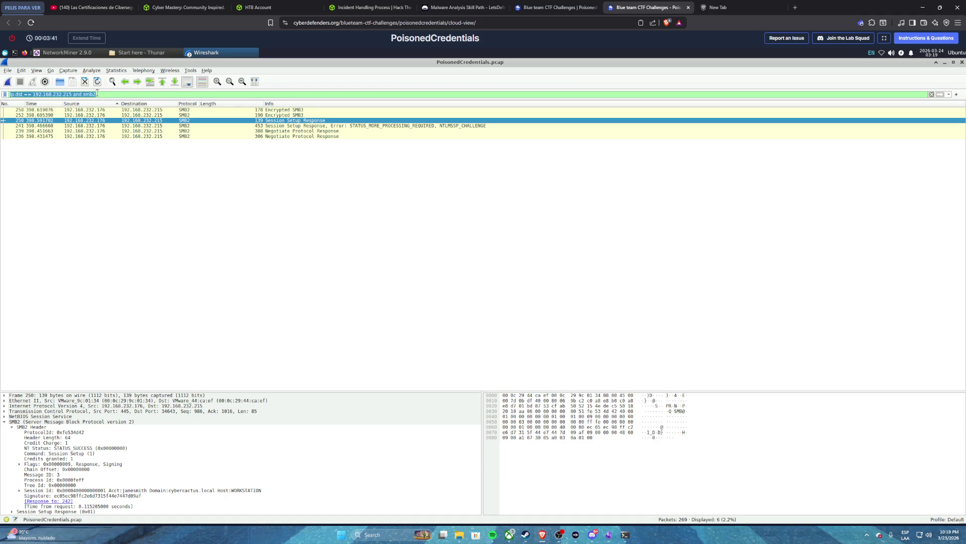
# - Replace the display filter with 'http.host dnsquery', which Wireshark flags as invalid
pyautogui.write('http.host dnsqry name')
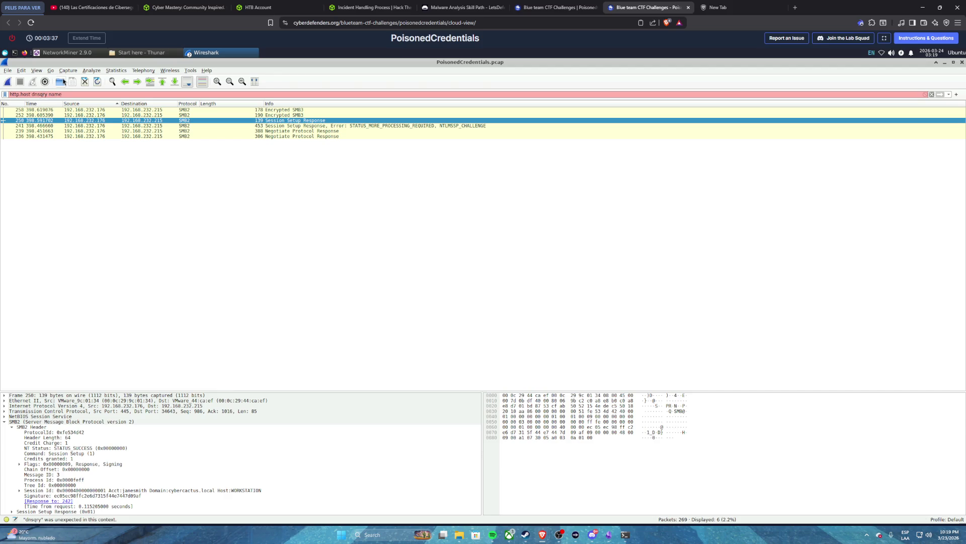
pyautogui.write('ue')
pyautogui.press('BackSpace')
pyautogui.press('BackSpace')
pyautogui.press('BackSpace')
pyautogui.write('y')
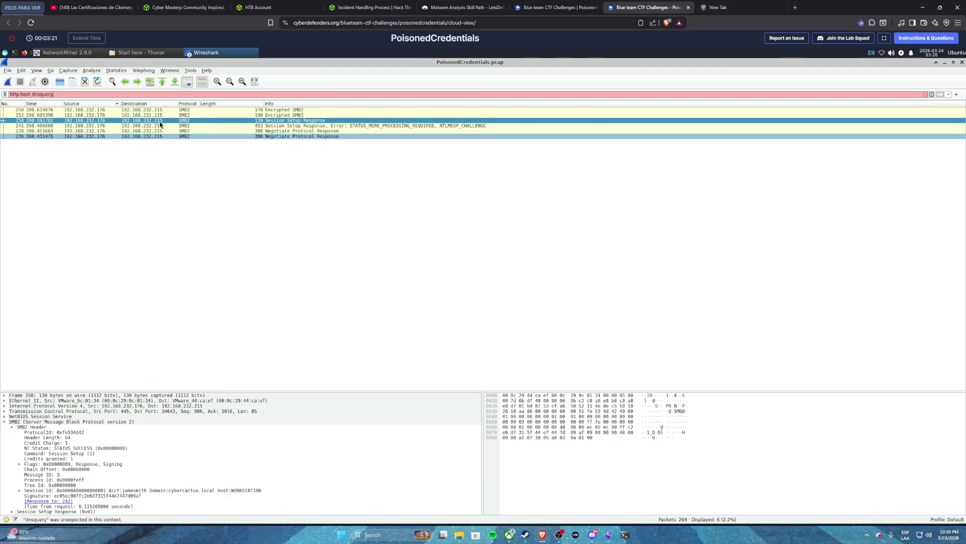
pyautogui.click(168, 155)
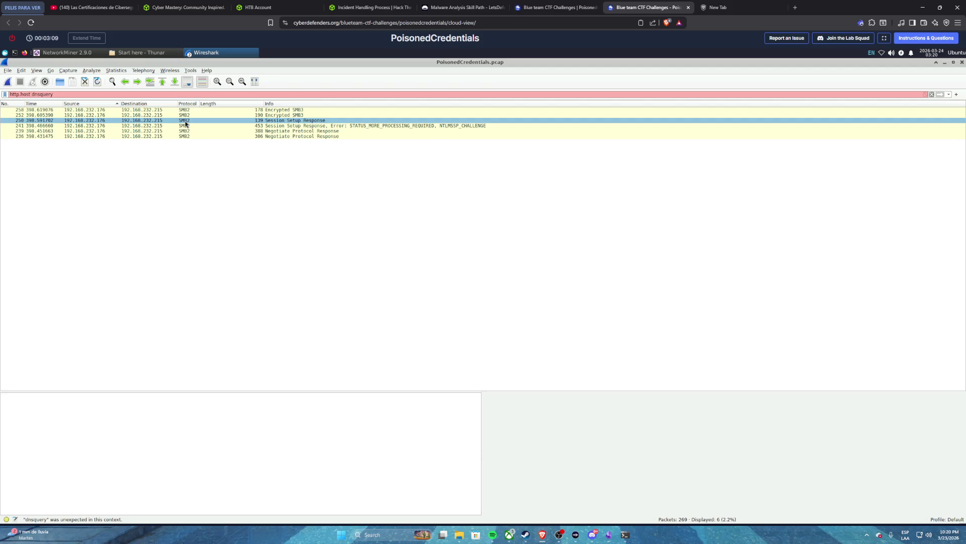
# - Pick packet 250 among packets 252 and 258 and open it in its own window
pyautogui.click(174, 116)
pyautogui.click(157, 110)
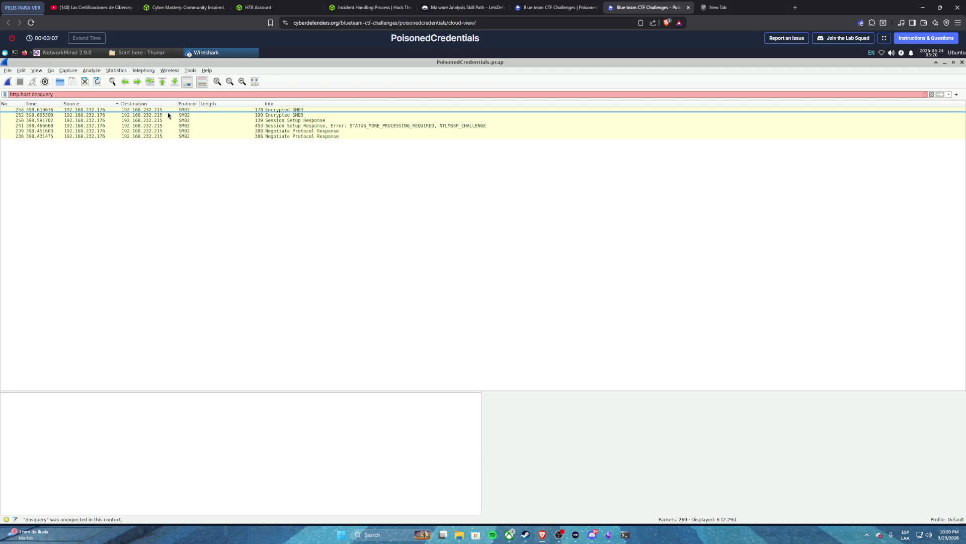
pyautogui.click(145, 115)
pyautogui.click(135, 121)
pyautogui.doubleClick(135, 121)
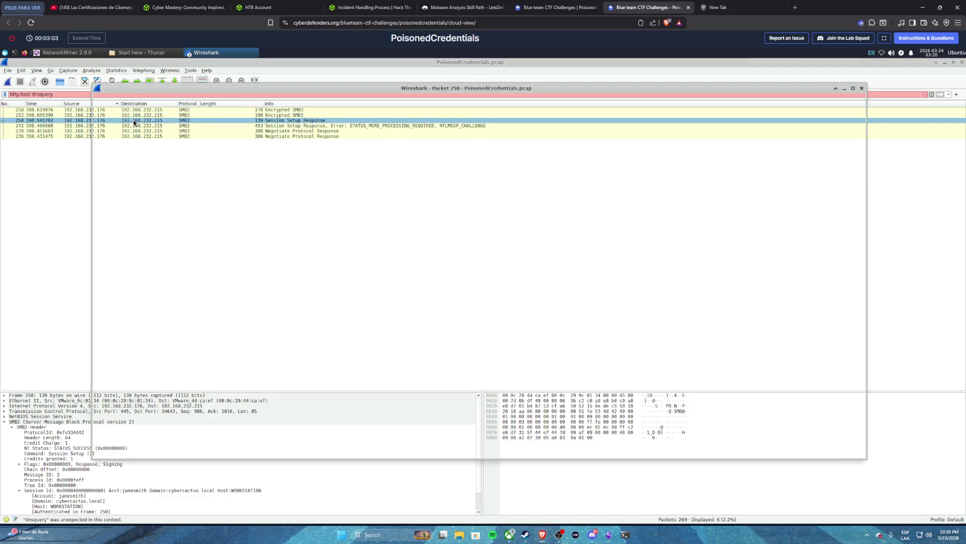
# - Review packet 250's SMB2 header flags and Session Id fields, then expand Session Setup Response
pyautogui.click(129, 137)
pyautogui.click(120, 170)
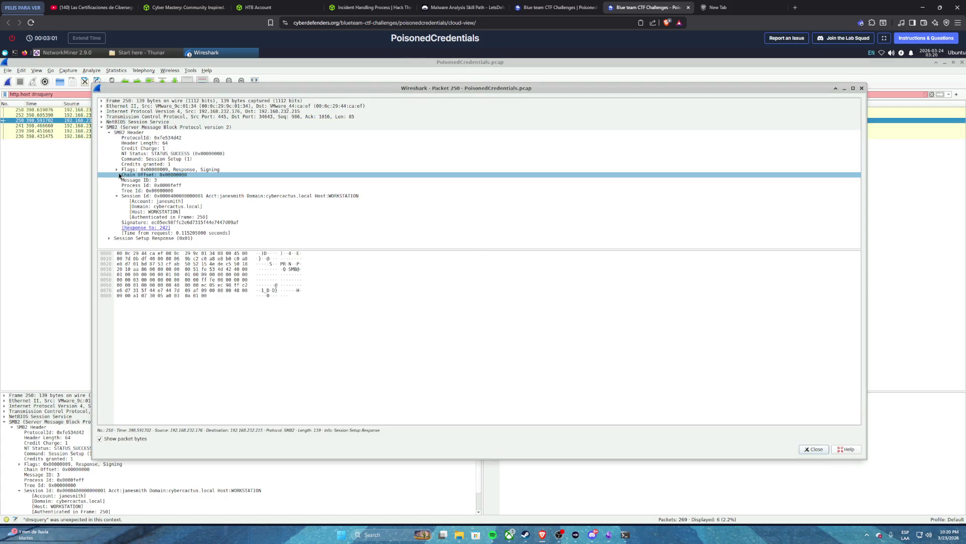
pyautogui.click(117, 169)
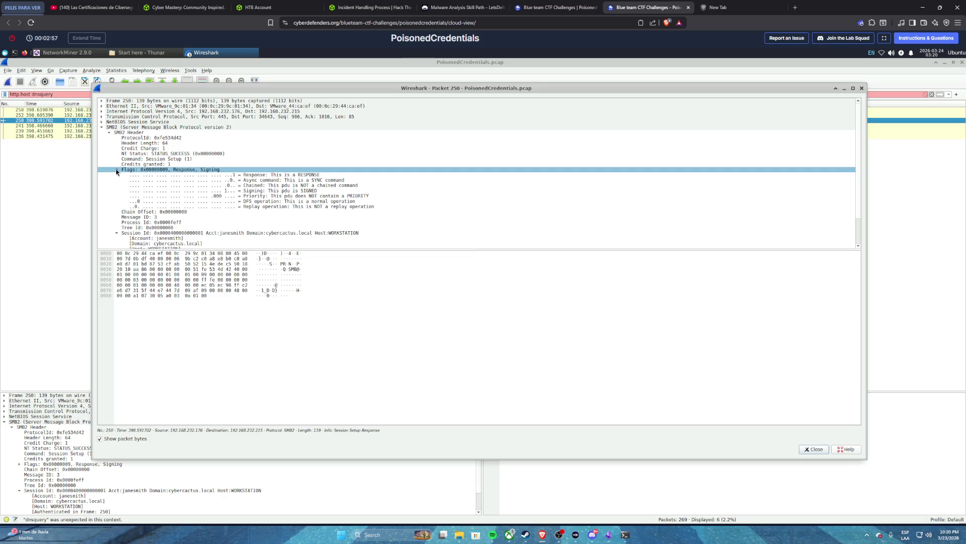
pyautogui.click(116, 170)
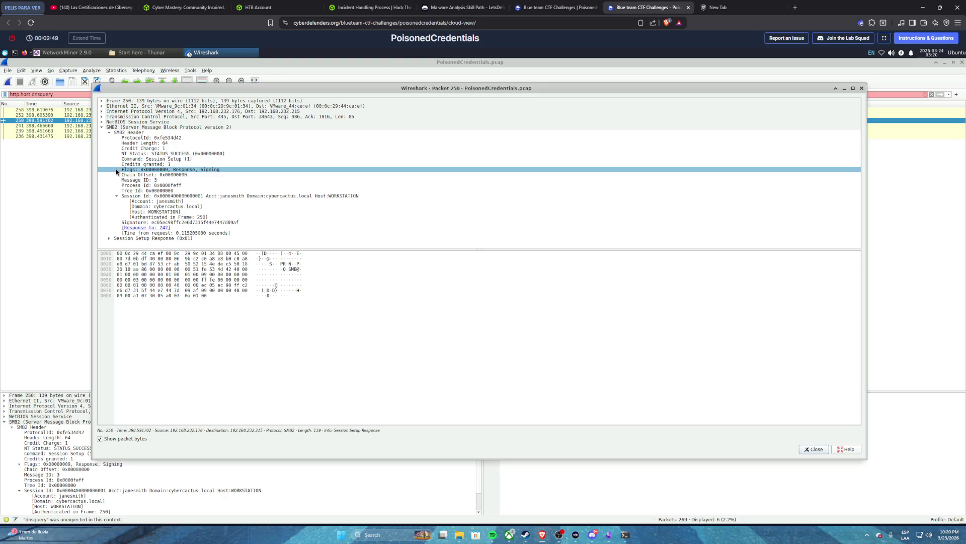
pyautogui.click(123, 162)
pyautogui.click(170, 197)
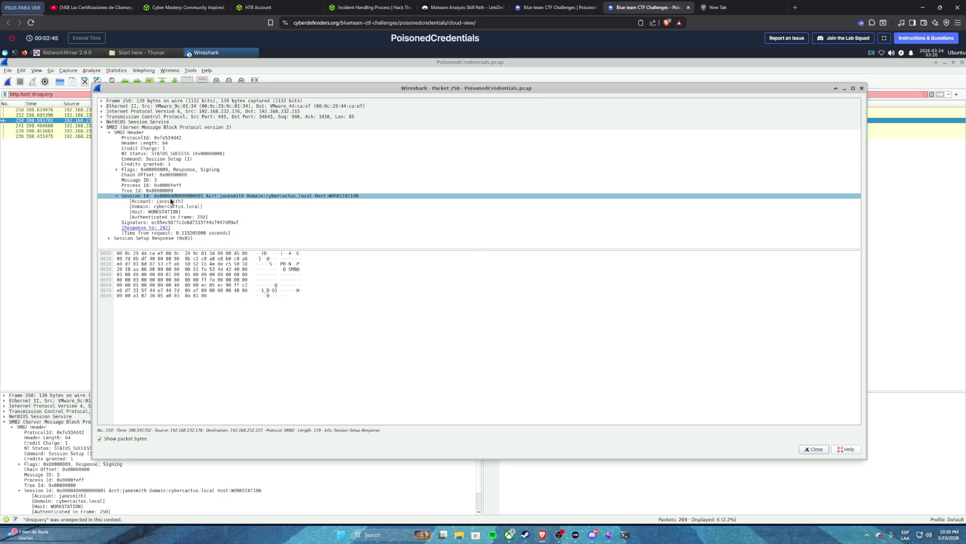
pyautogui.click(159, 207)
pyautogui.click(145, 217)
pyautogui.click(139, 223)
pyautogui.click(134, 227)
pyautogui.click(130, 238)
pyautogui.click(109, 238)
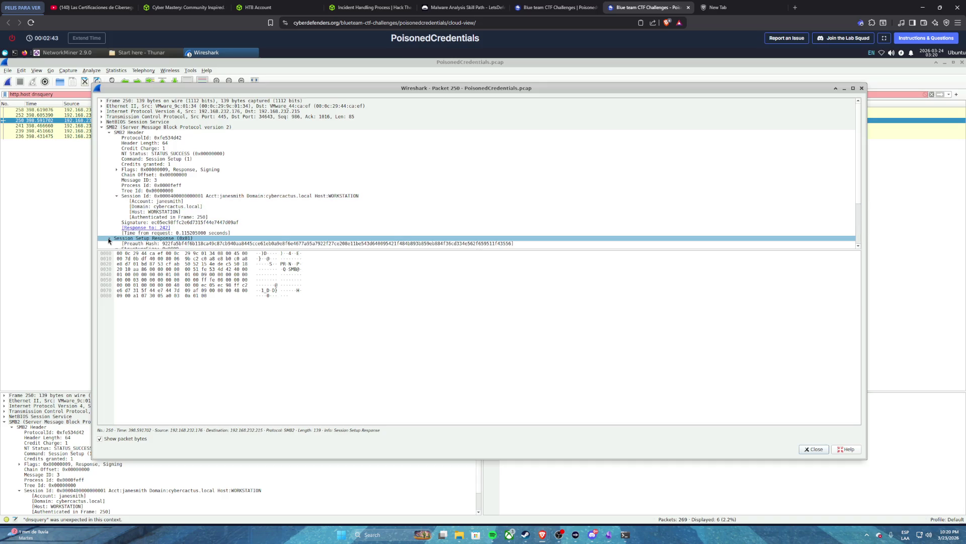
# - Work down the Session Setup Response fields to Blob Length and expand the GSS-API security data
pyautogui.scroll(-2, 145, 227)
pyautogui.click(145, 226)
pyautogui.click(151, 223)
pyautogui.click(173, 218)
pyautogui.scroll(-1, 173, 217)
pyautogui.click(192, 201)
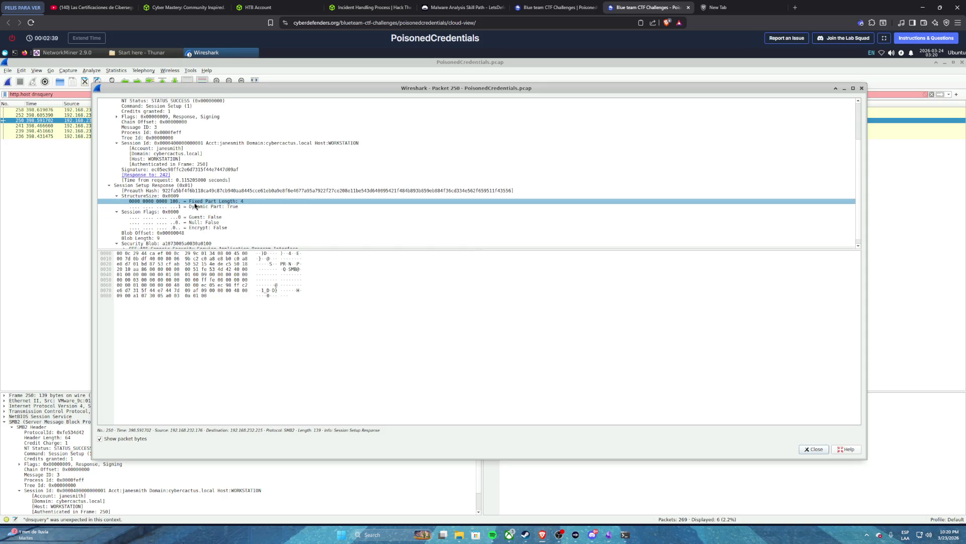
pyautogui.scroll(-1, 195, 205)
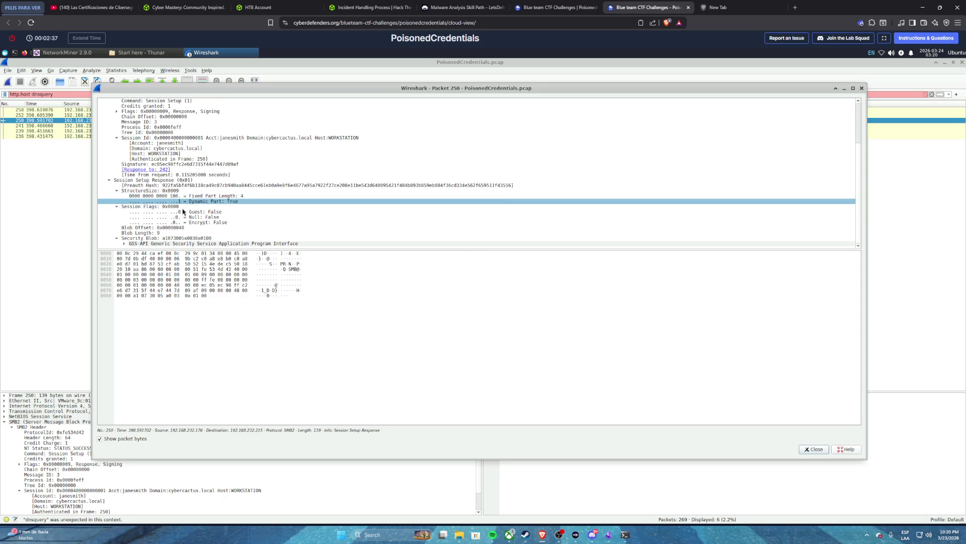
pyautogui.click(139, 233)
pyautogui.click(128, 244)
pyautogui.click(125, 243)
pyautogui.scroll(-1, 151, 241)
# - Expand Simple Protected Negotiation down to negTokenTarg's negResult, then review back up to Preauth Hash
pyautogui.click(155, 234)
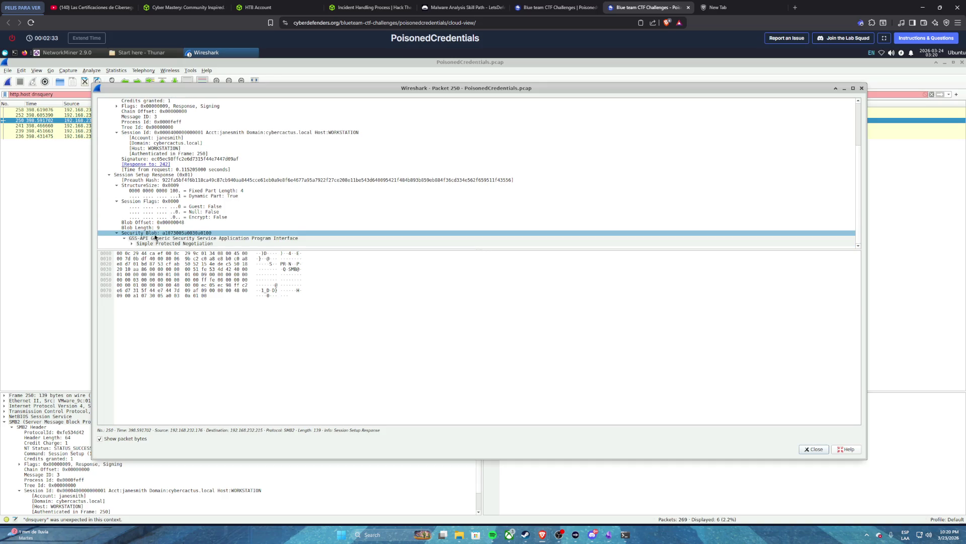
pyautogui.click(130, 242)
pyautogui.click(131, 243)
pyautogui.scroll(-1, 148, 242)
pyautogui.click(140, 243)
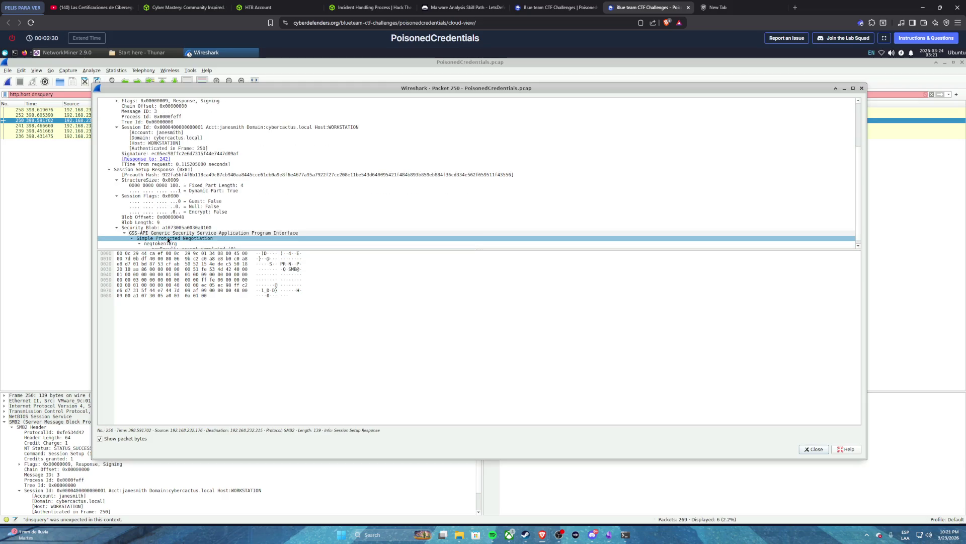
pyautogui.scroll(-1, 167, 240)
pyautogui.click(219, 245)
pyautogui.moveTo(200, 241)
pyautogui.mouseDown()
pyautogui.moveTo(161, 222)
pyautogui.moveTo(114, 170)
pyautogui.moveTo(119, 136)
pyautogui.mouseUp()
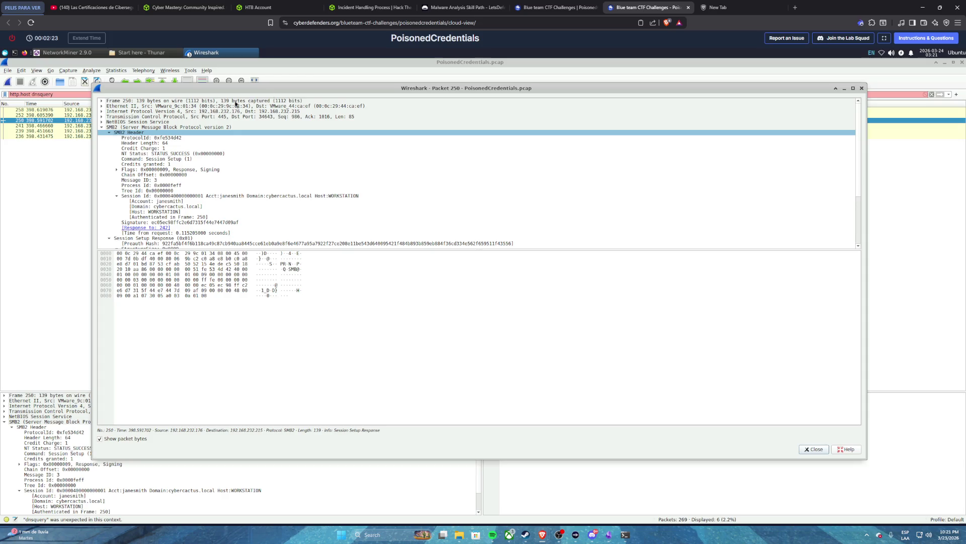
pyautogui.click(552, 6)
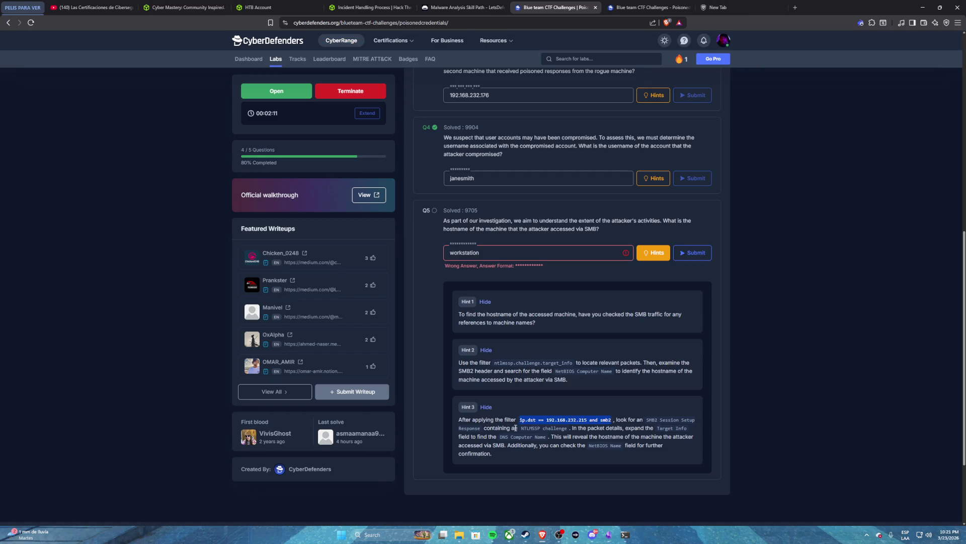
# - Select Hint 3's NTLMSSP challenge term and its filter 'ip.dst == 192.168.232.215 and smb2'
pyautogui.moveTo(521, 428); pyautogui.dragTo(568, 429)
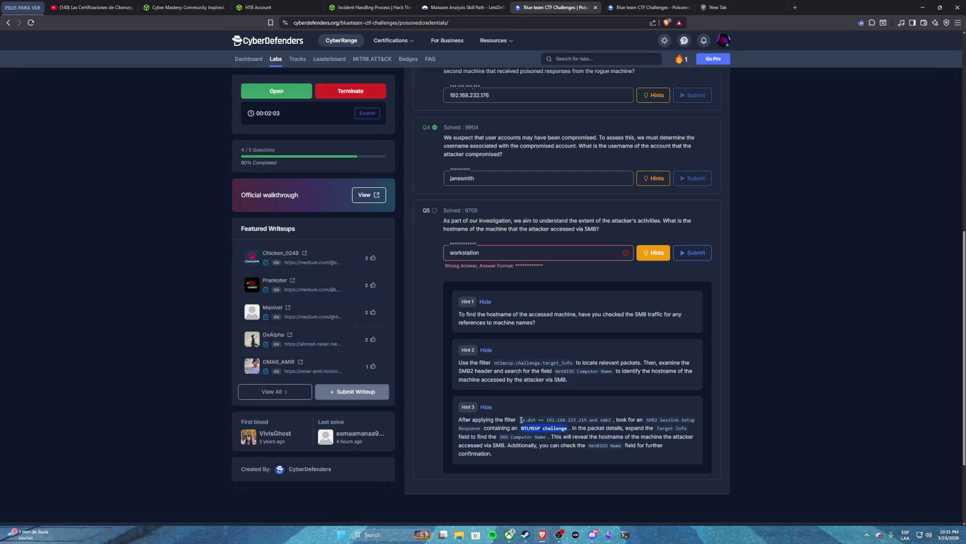
pyautogui.moveTo(521, 419); pyautogui.dragTo(613, 422)
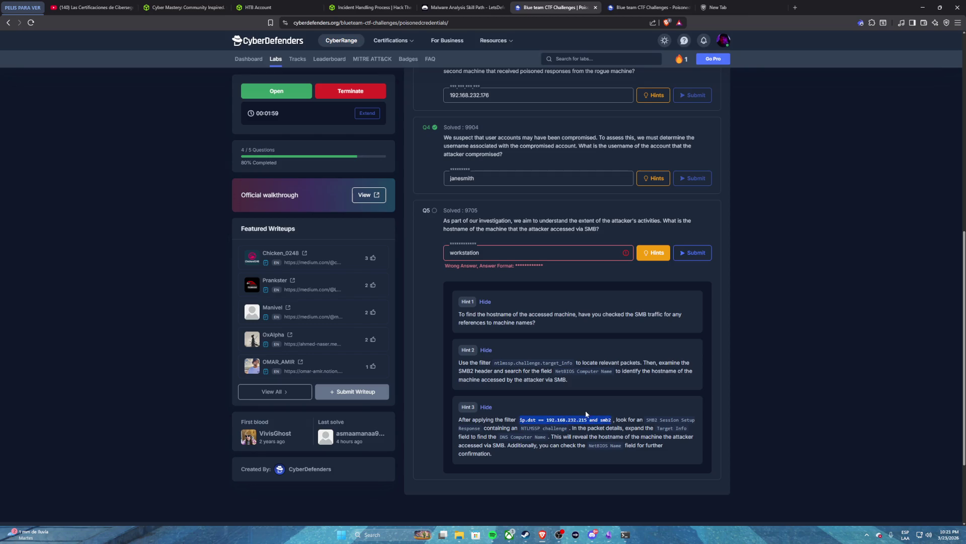
pyautogui.click(626, 534)
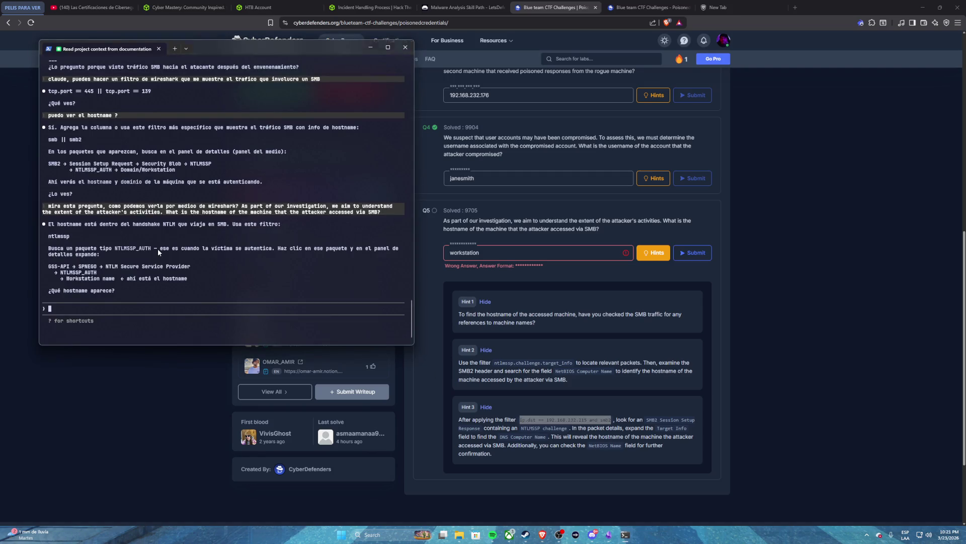
# - Ask Claude for a filter matching the NTLMSSP challenge whose target info holds the DNS computer name
pyautogui.write('tengoeste filtro ip.dst == 192.168.232.215 and smb2')
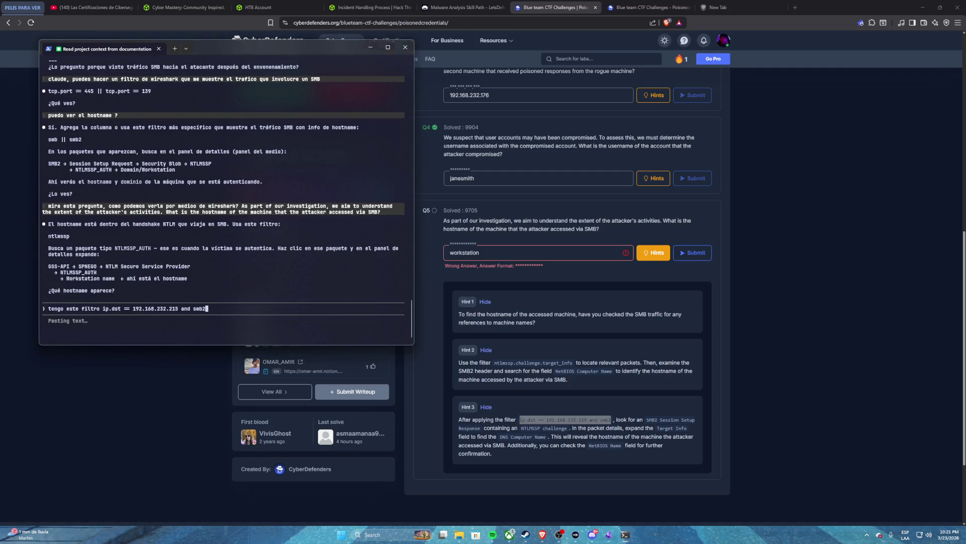
pyautogui.write(' y necesito')
pyautogui.write(' ver uno q')
pyautogui.write('er uno q')
pyautogui.write('ue contenga N')
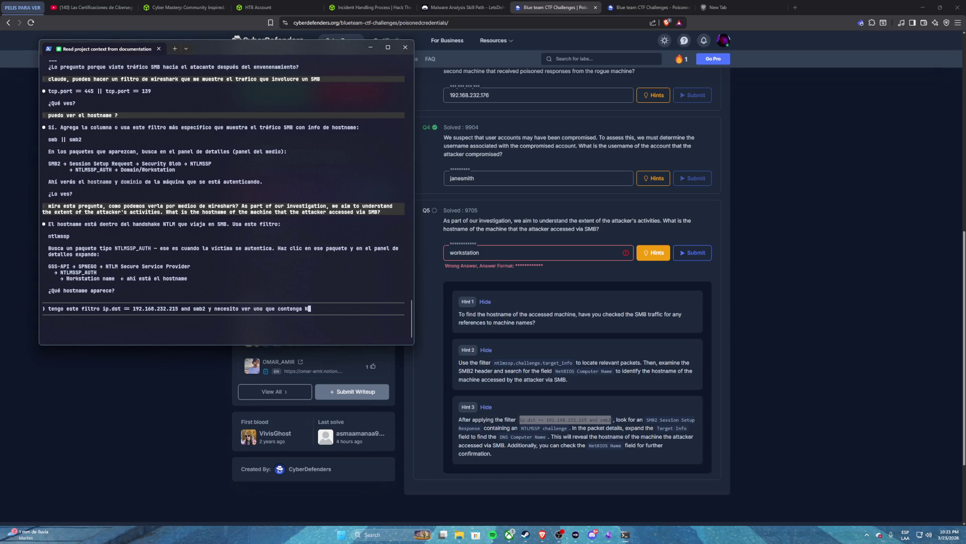
pyautogui.write('TLMN')
pyautogui.press('BackSpace')
pyautogui.write('SSP chall')
pyautogui.write('enge')
pyautogui.write(' y que en e')
pyautogui.press('BackSpace')
pyautogui.write('los d')
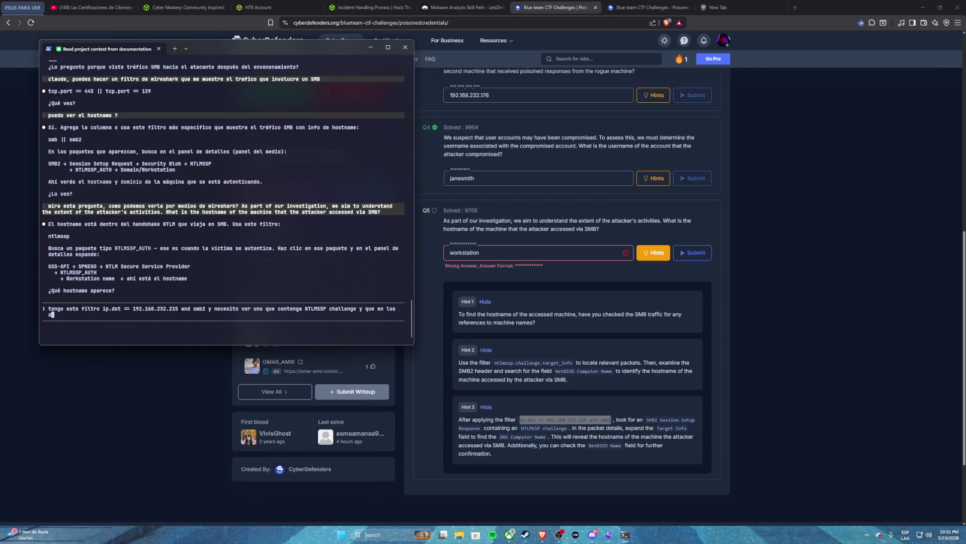
pyautogui.write('etalles del paquete teng')
pyautogui.write('a target i')
pyautogui.write('nfo para')
pyautogui.write(' encontrar el DNS computer name')
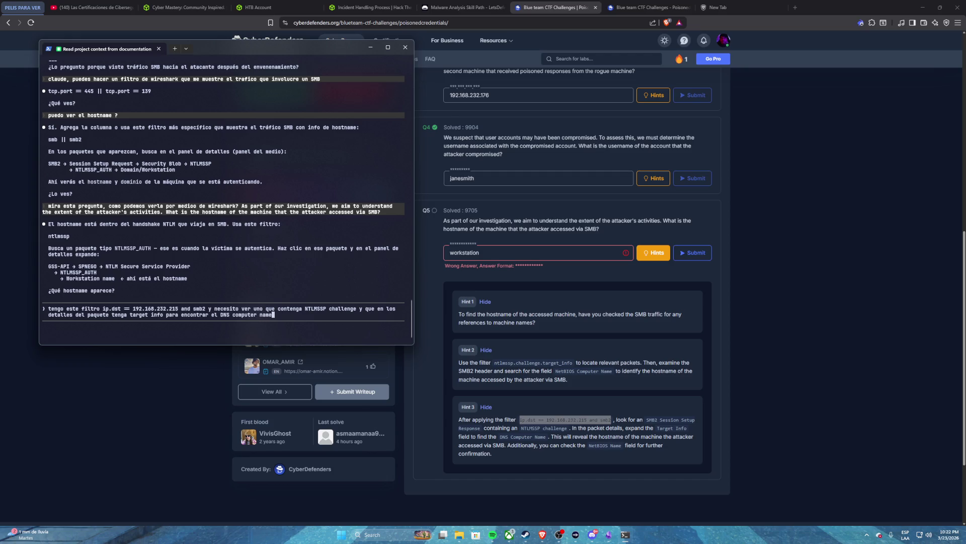
pyautogui.write(', que ')
pyautogui.write('deberia hacer?')
pyautogui.press('Return')
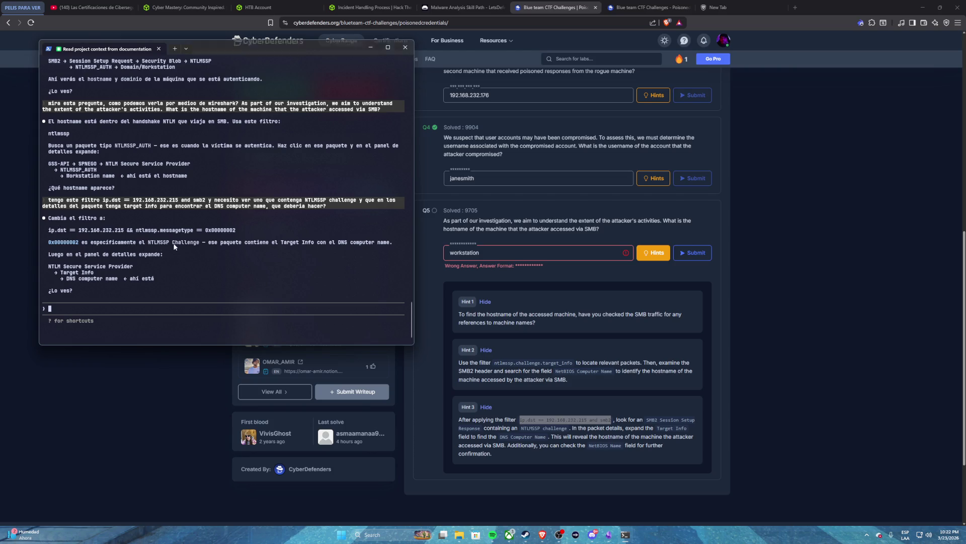
# - Apply Claude's filter ip.dst == 192.168.232.215 && ntlmssp.messagetype == 0x00000002 in Wireshark
pyautogui.moveTo(49, 230); pyautogui.dragTo(234, 235)
pyautogui.hotkey('ctrl', 'c')
pyautogui.click(647, 7)
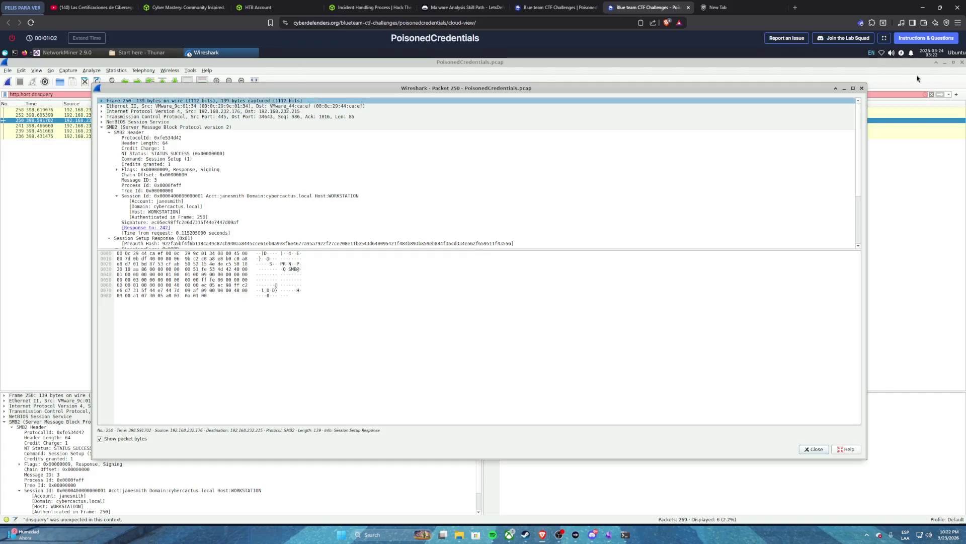
pyautogui.click(862, 88)
pyautogui.moveTo(32, 94); pyautogui.dragTo(253, 94)
pyautogui.hotkey('ctrl', 'a')
pyautogui.hotkey('ctrl', 'v')
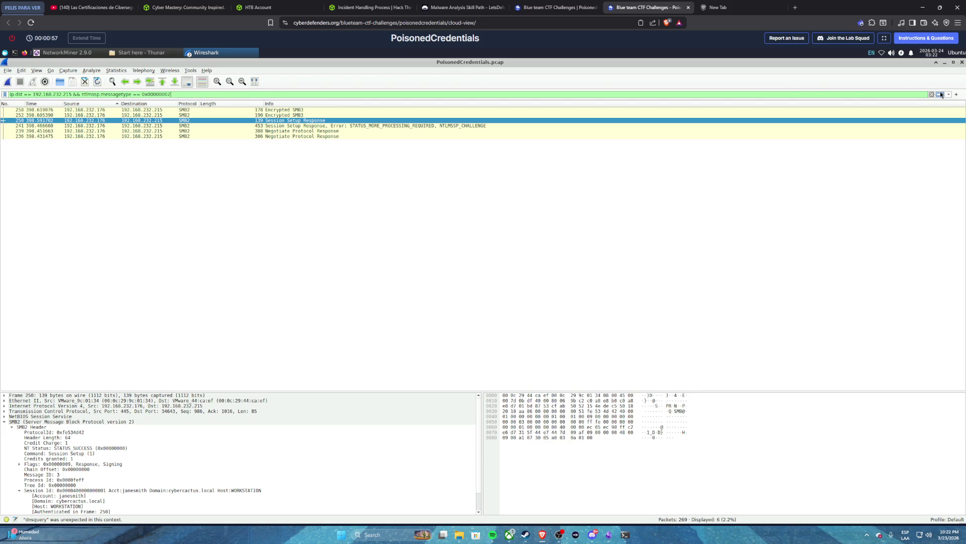
pyautogui.click(940, 93)
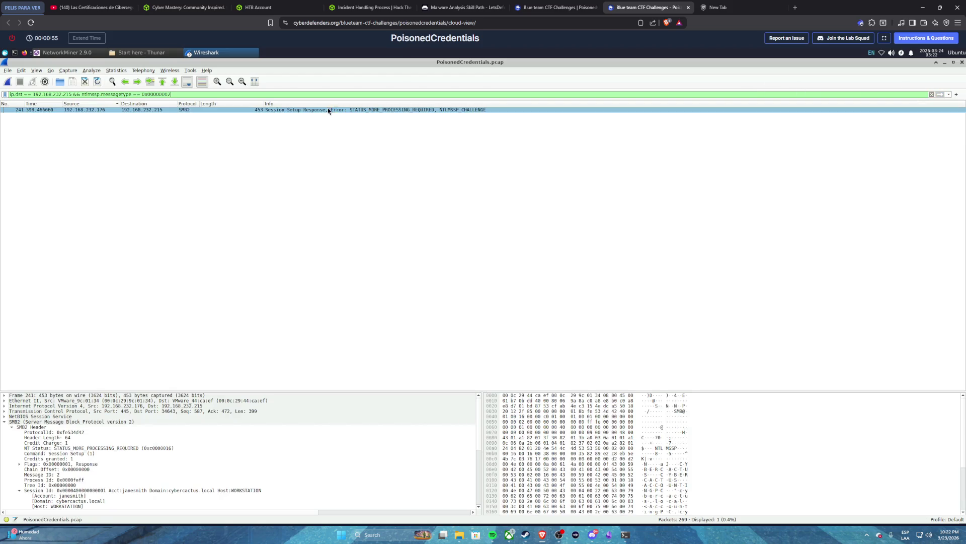
# - Open challenge frame 241 in its own window and scroll through its details tree
pyautogui.click(146, 108)
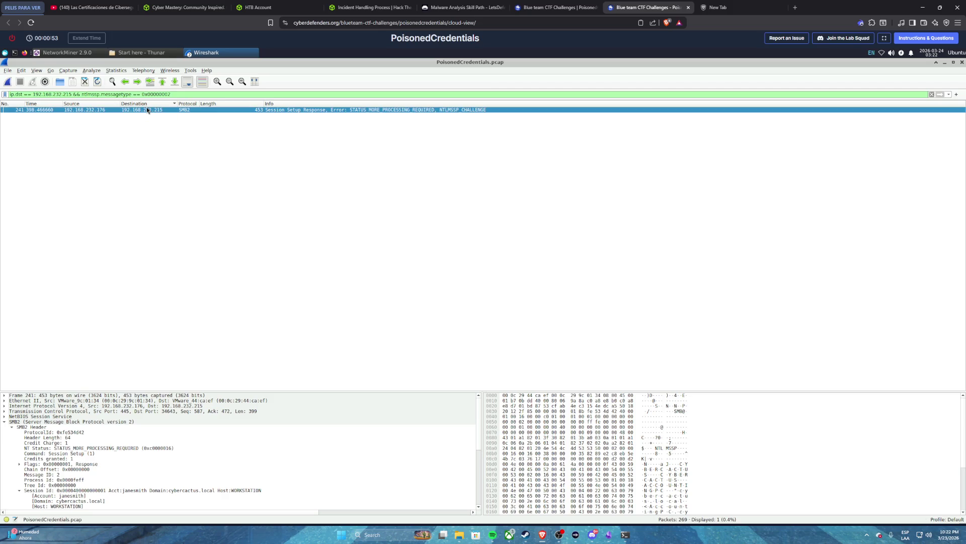
pyautogui.doubleClick(138, 109)
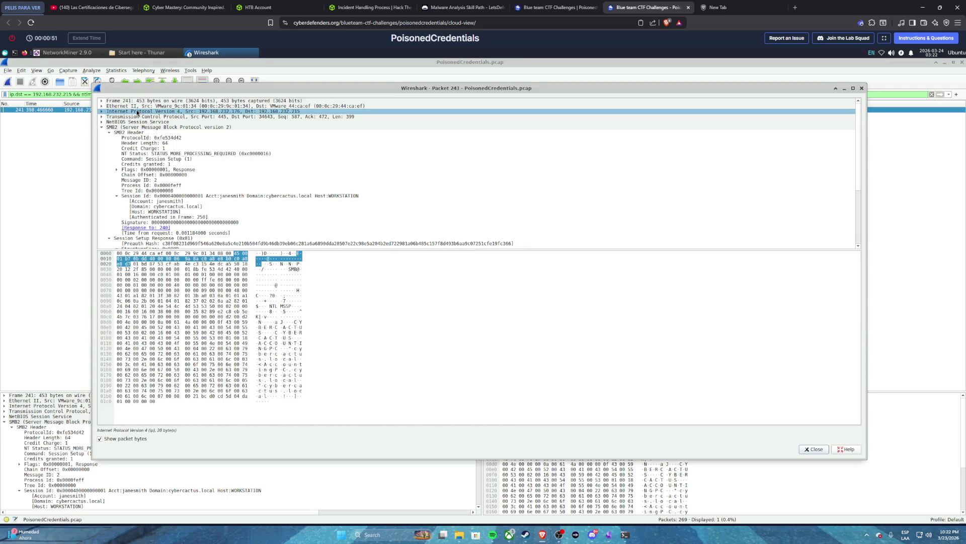
pyautogui.scroll(-4, 236, 158)
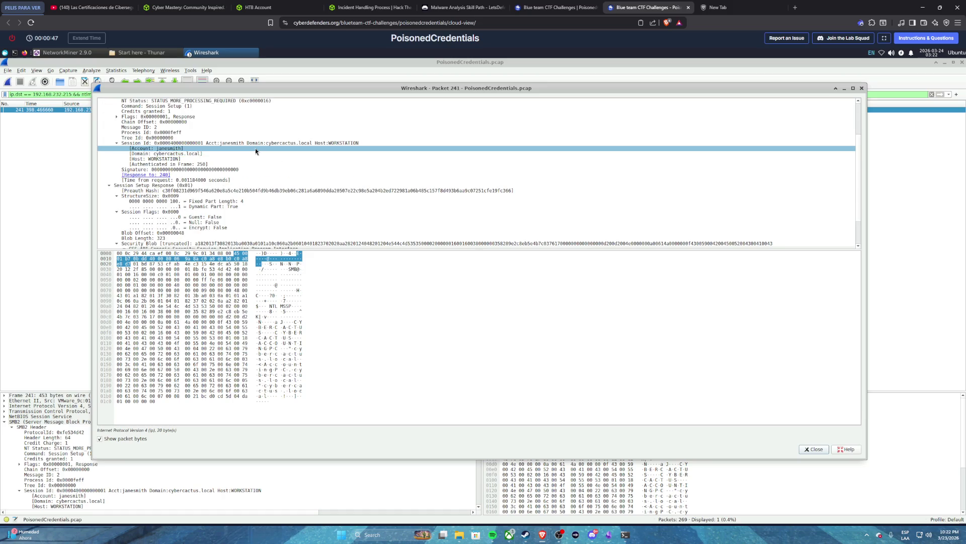
pyautogui.scroll(-3, 256, 148)
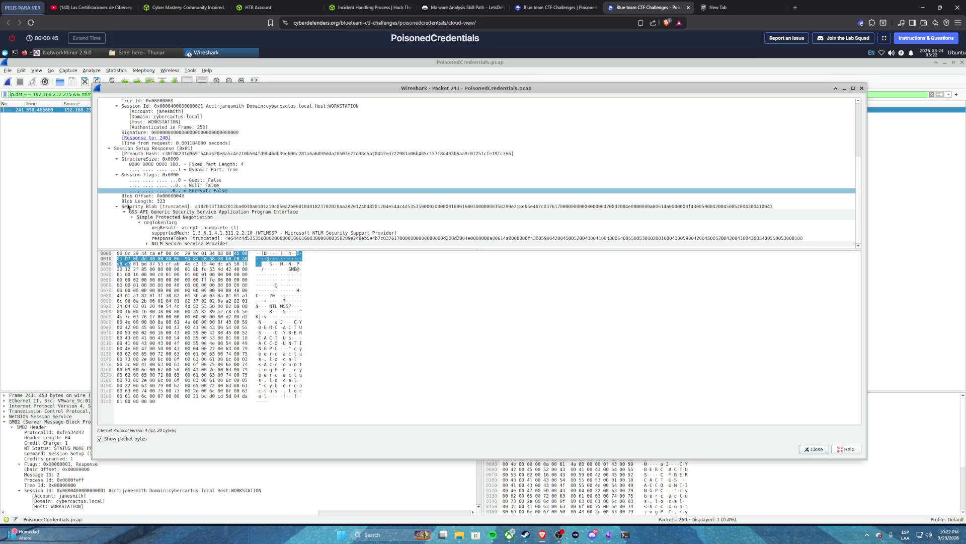
pyautogui.scroll(2, 165, 205)
pyautogui.scroll(3, 164, 205)
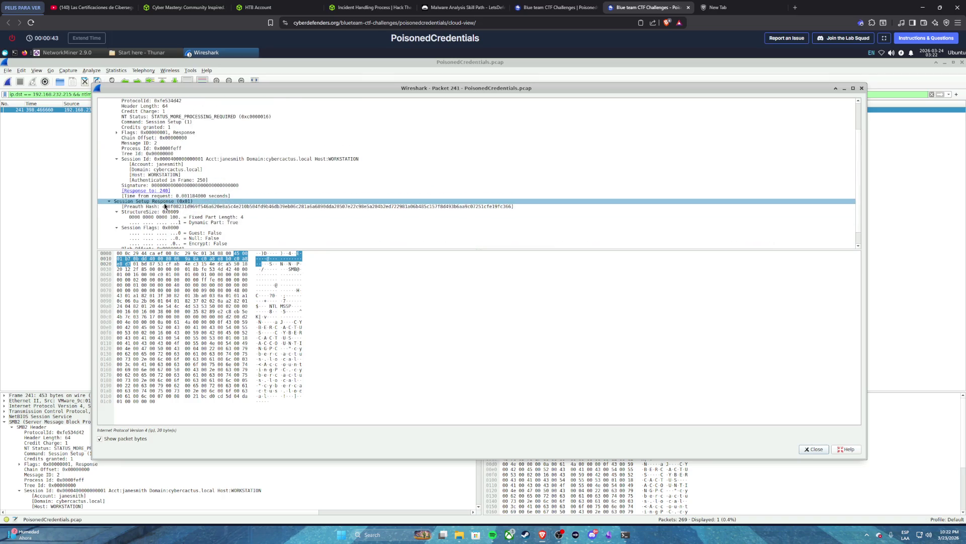
pyautogui.click(626, 535)
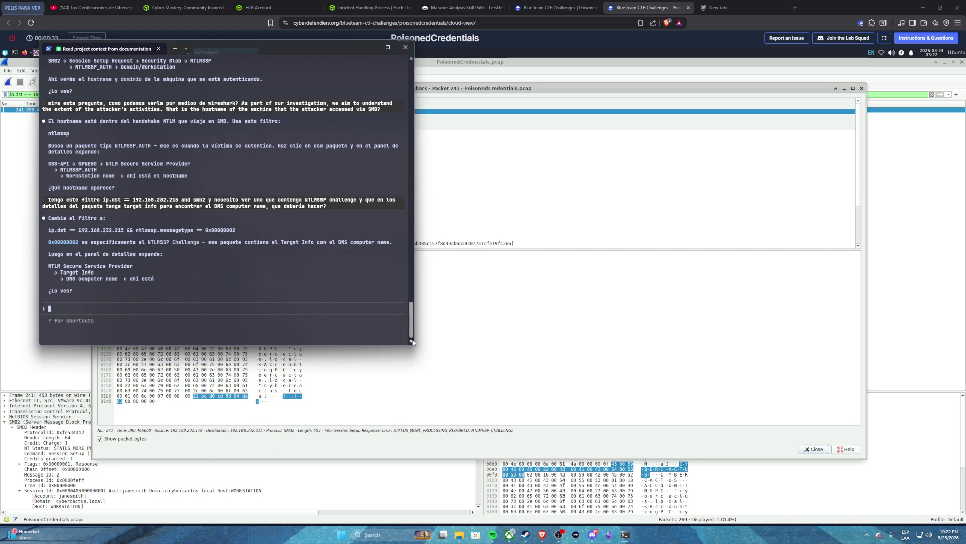
pyautogui.click(513, 121)
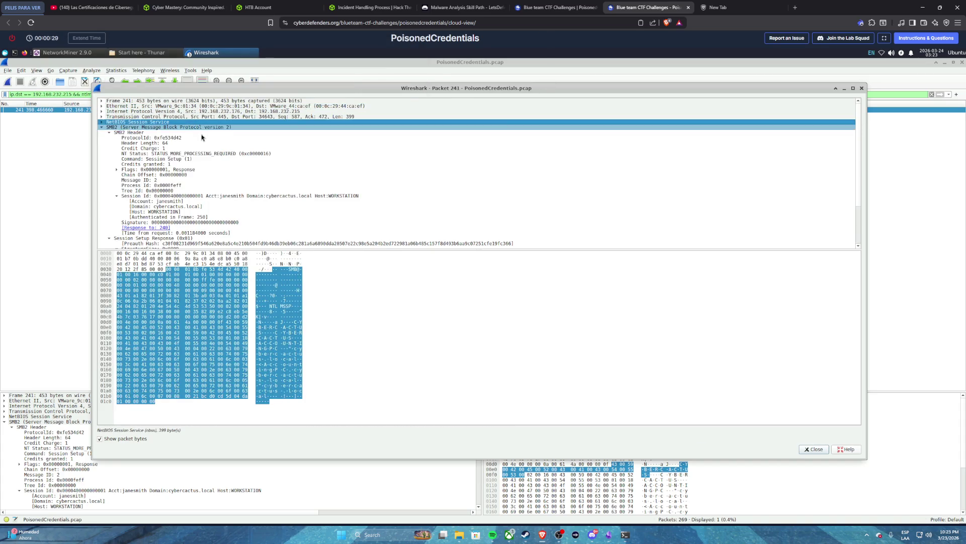
# - Collapse packet 241's SMB2 Header and tidy the Session Setup Response's StructureSize and Session Flags
pyautogui.scroll(-3, 178, 164)
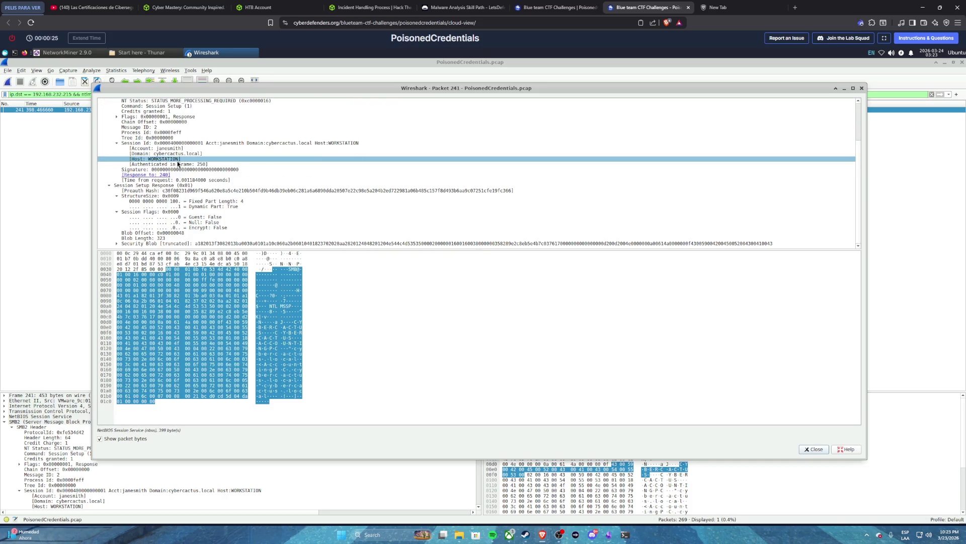
pyautogui.scroll(3, 177, 164)
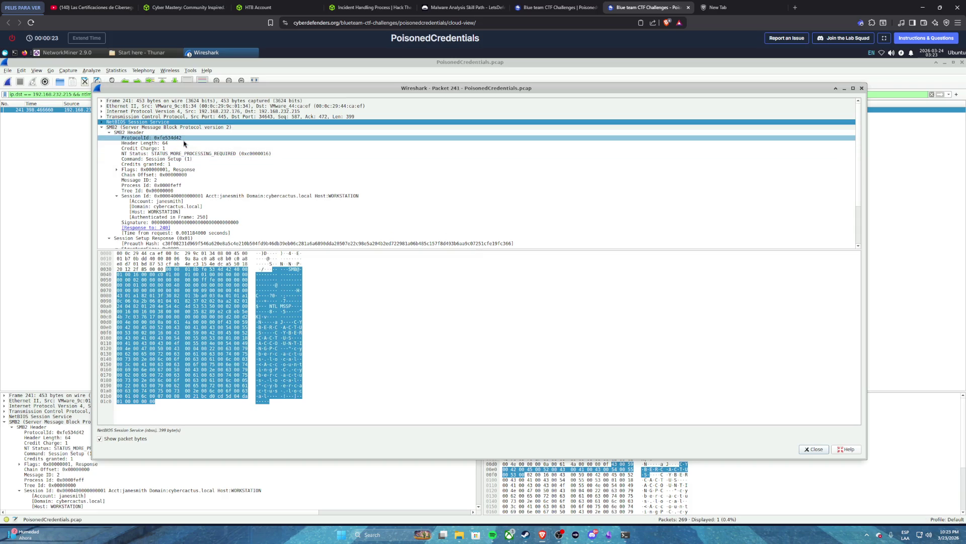
pyautogui.click(109, 133)
pyautogui.click(109, 137)
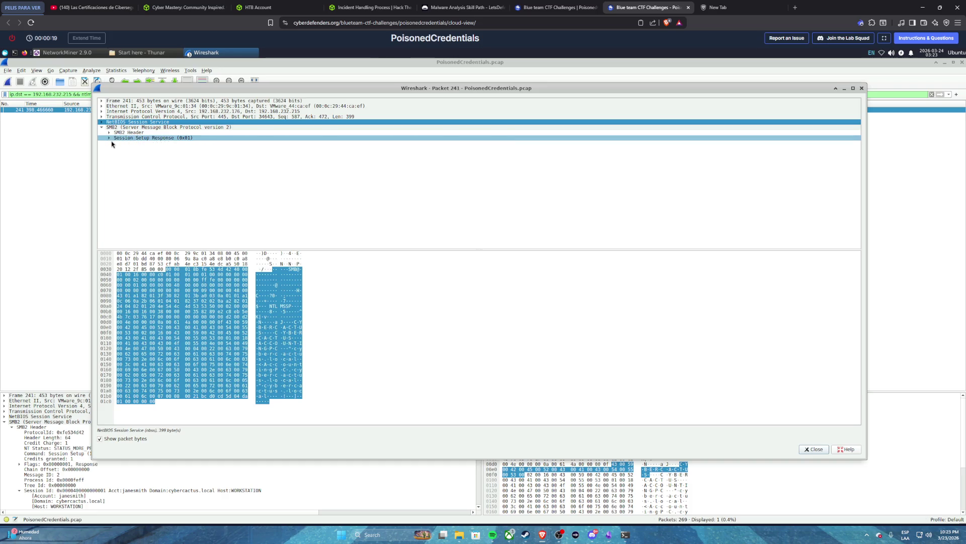
pyautogui.click(109, 138)
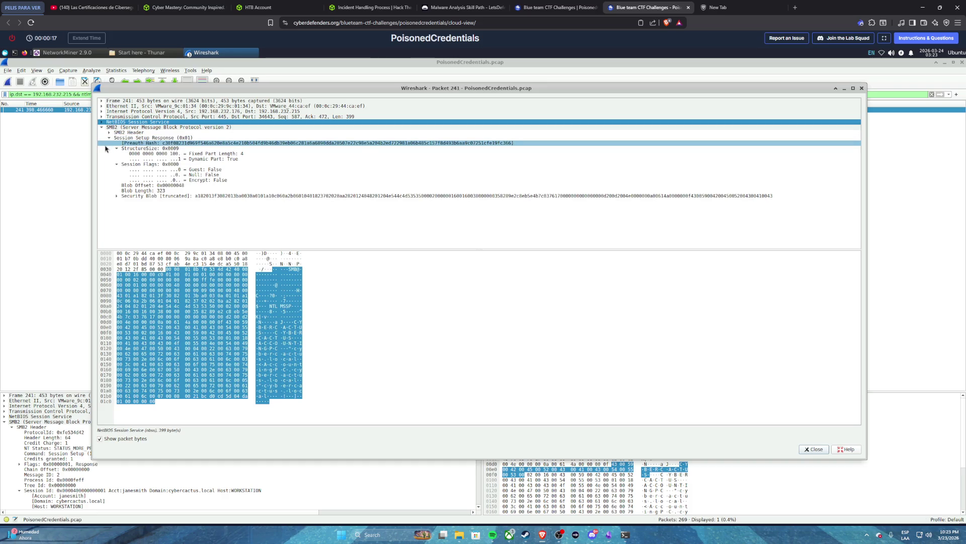
pyautogui.click(117, 149)
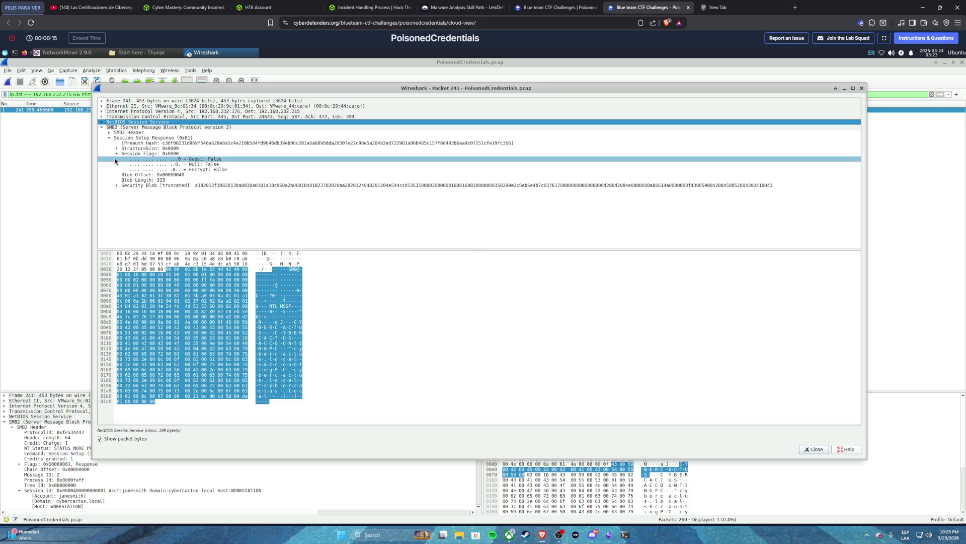
pyautogui.click(117, 153)
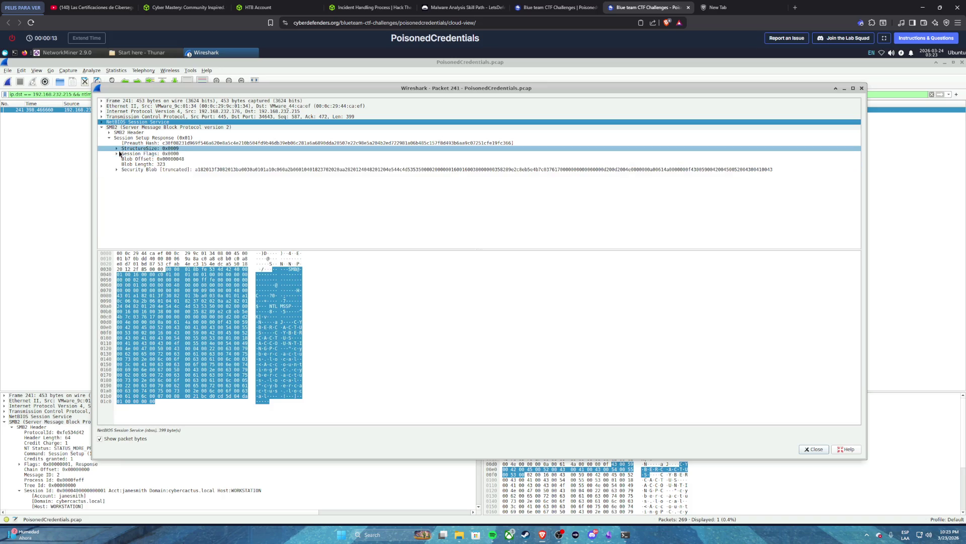
pyautogui.click(116, 149)
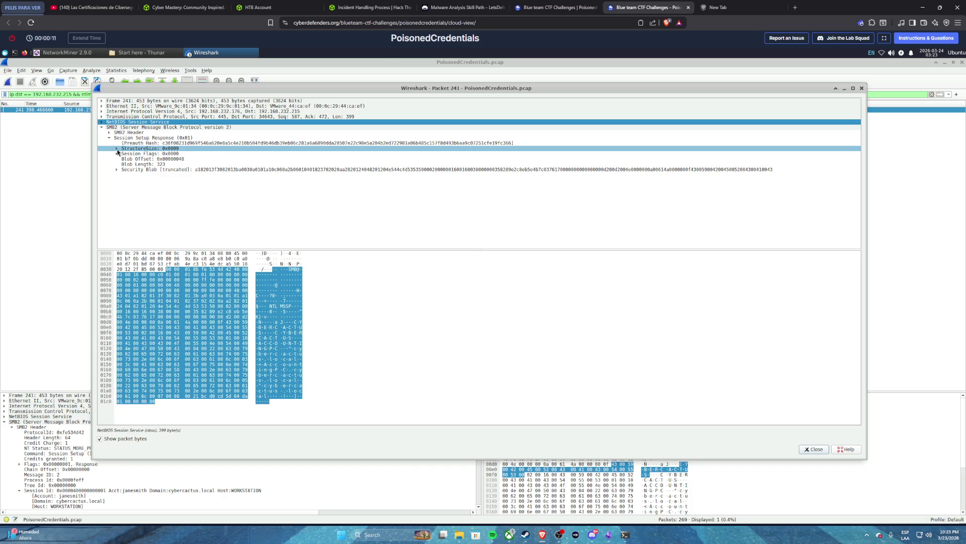
pyautogui.click(117, 150)
pyautogui.click(117, 154)
pyautogui.click(116, 153)
pyautogui.click(116, 154)
# - Expand the Security Blob and NTLM Secure Service Provider to inspect the challenge's Target Name
pyautogui.click(116, 158)
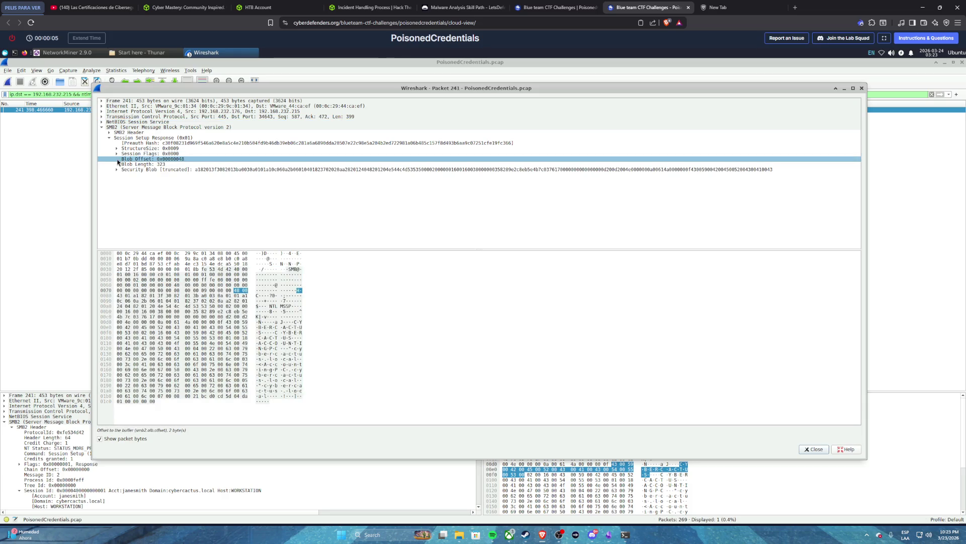
pyautogui.click(117, 169)
pyautogui.click(116, 169)
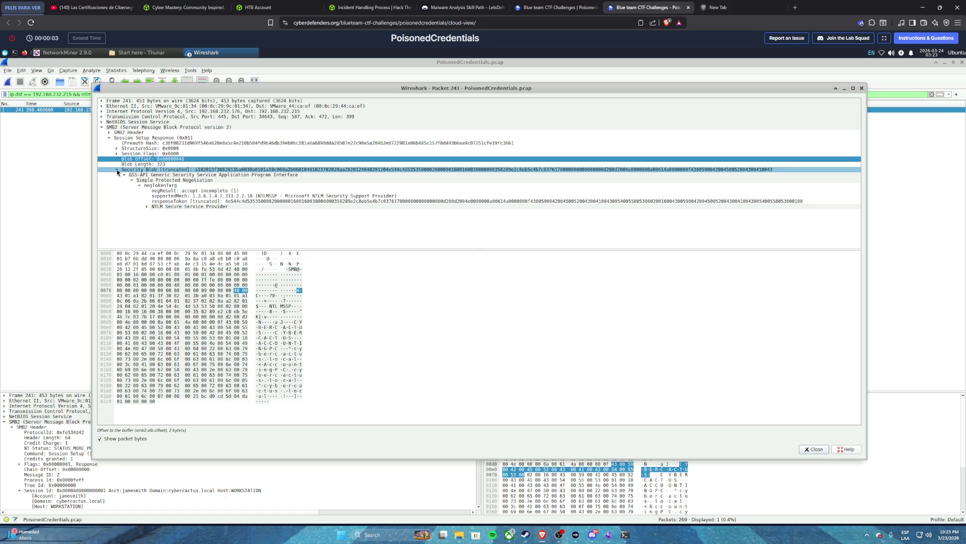
pyautogui.click(147, 207)
pyautogui.click(196, 222)
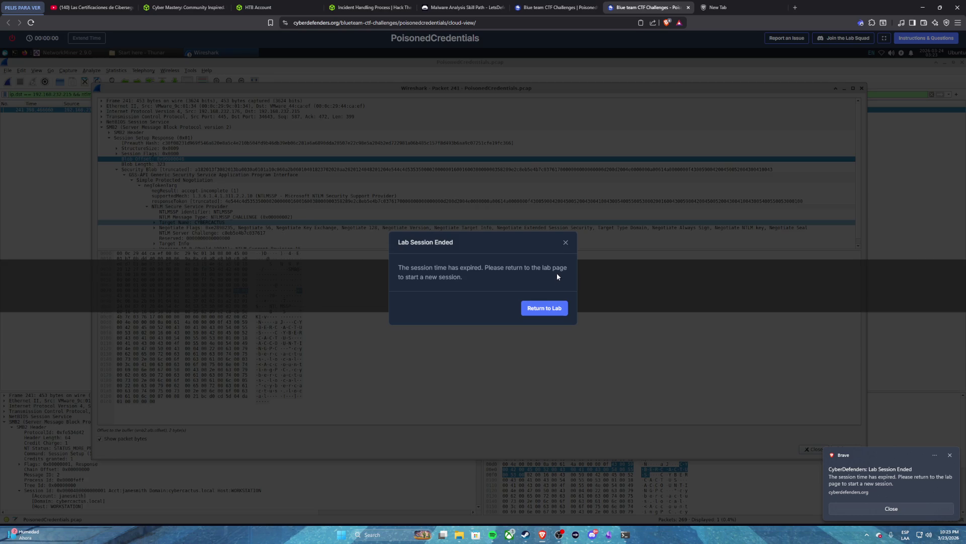
# - Return to the PoisonedCredentials Q5 questions page and bring the Claude terminal over it
pyautogui.click(565, 243)
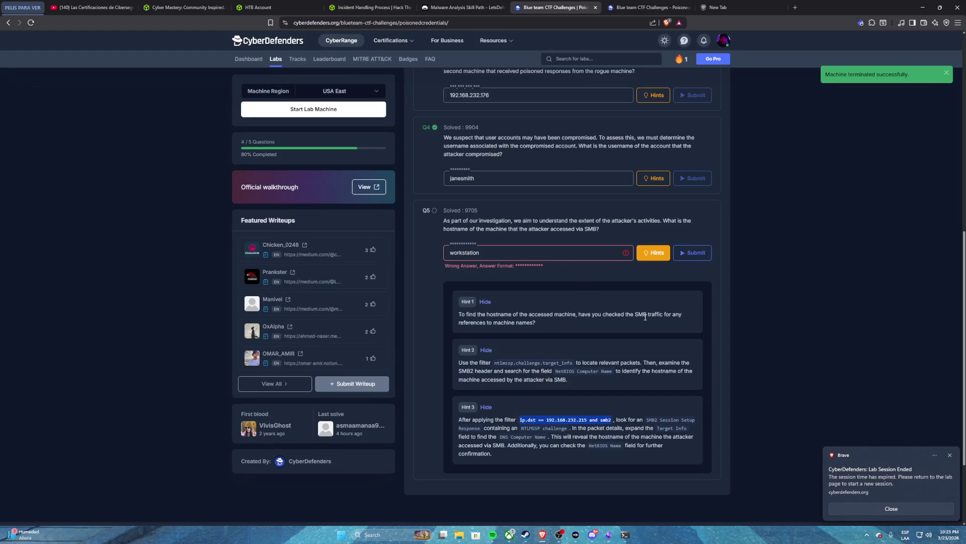
pyautogui.click(626, 535)
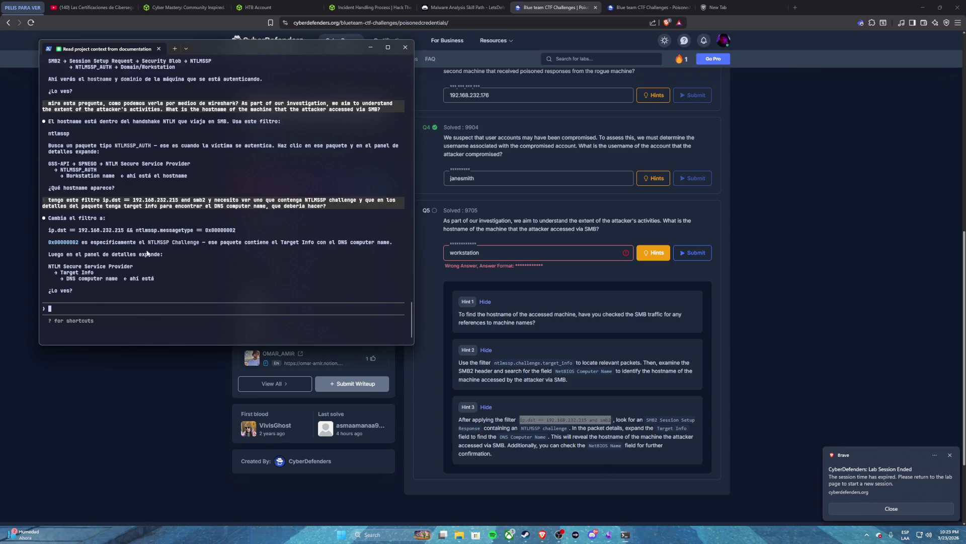
# - Return to the lab's cloud view showing the Lab Session Ended notice
pyautogui.click(621, 11)
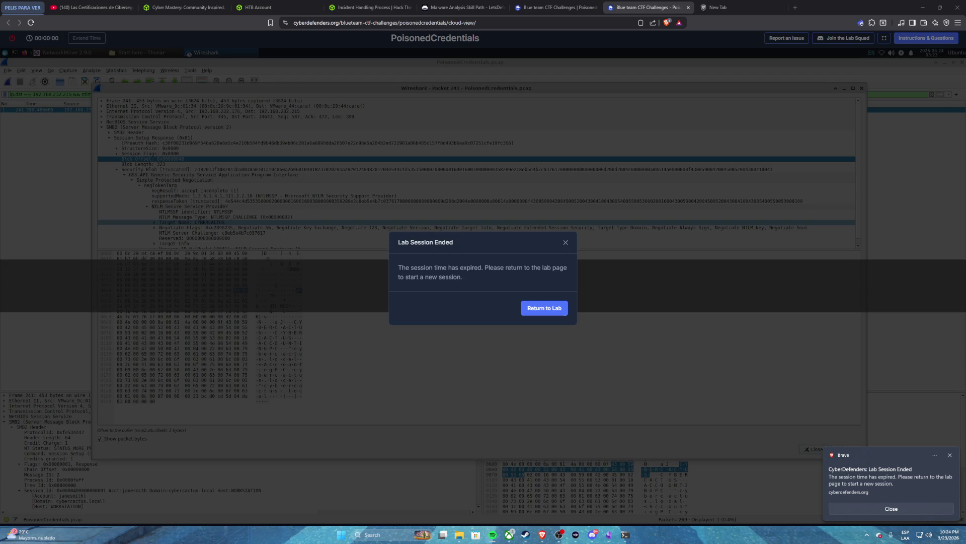
# - Launch Voicemod via Windows search 'voi', switch the voice changer on, then minimize it
pyautogui.click(397, 535)
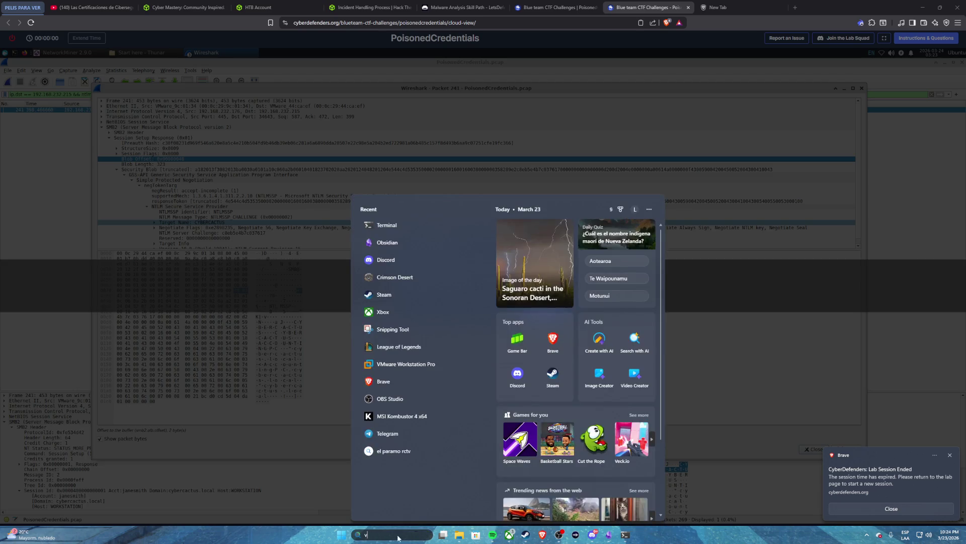
pyautogui.write('voi')
pyautogui.click(445, 249)
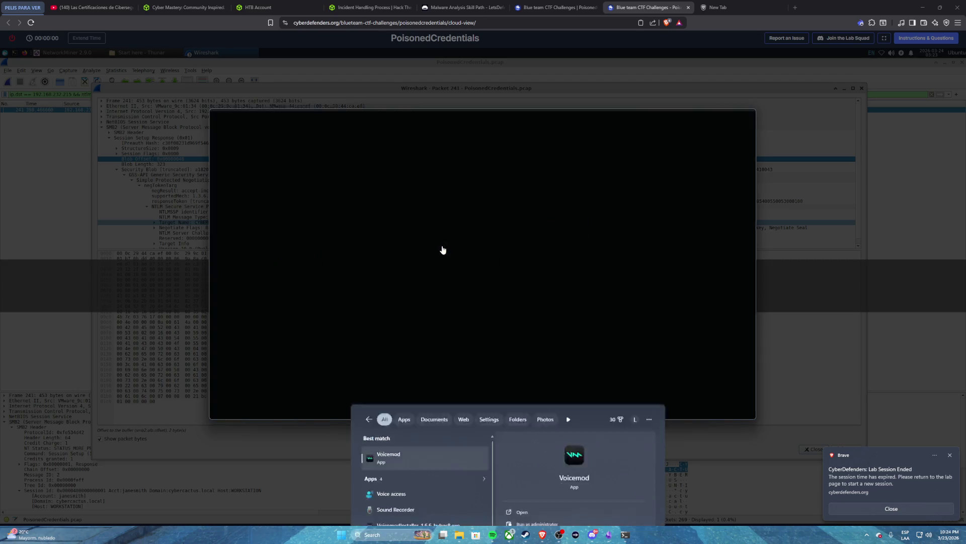
pyautogui.click(393, 379)
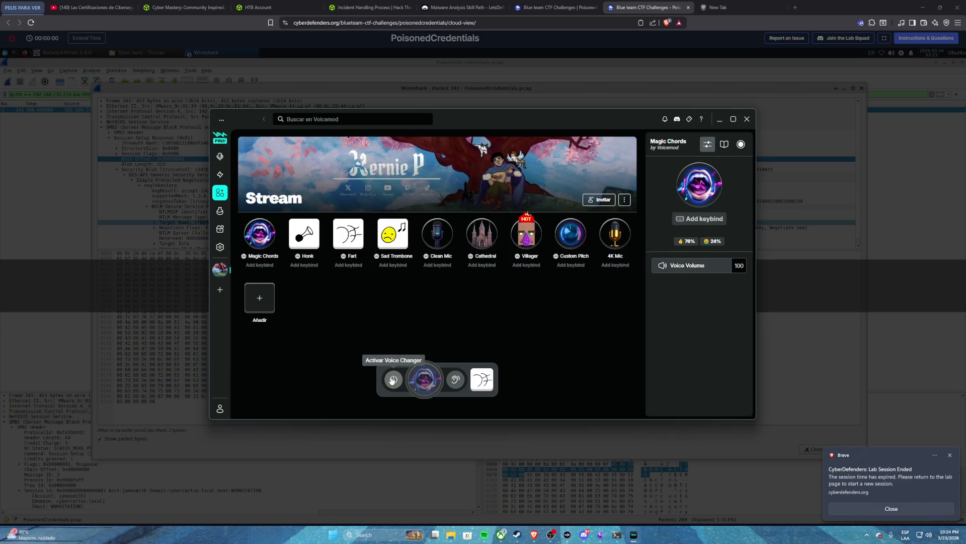
pyautogui.click(393, 380)
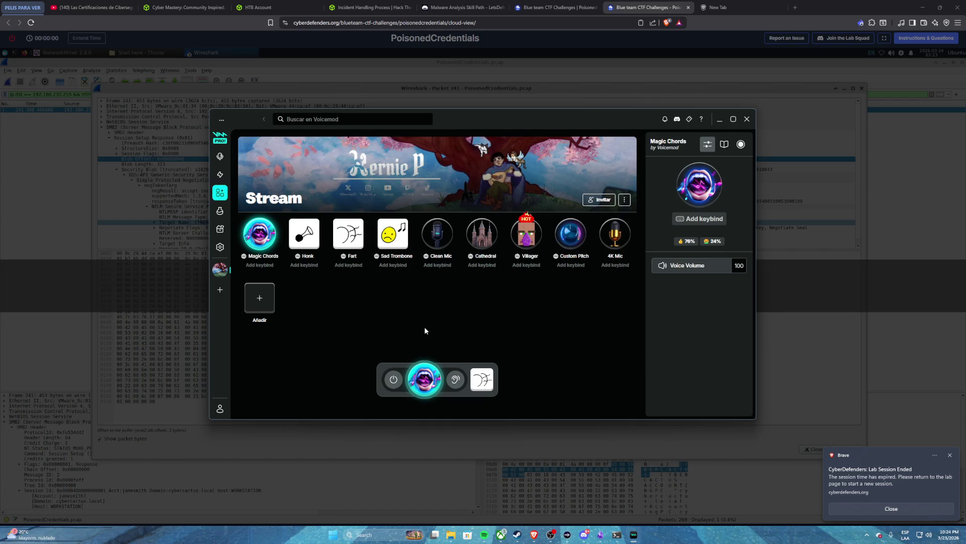
pyautogui.click(394, 380)
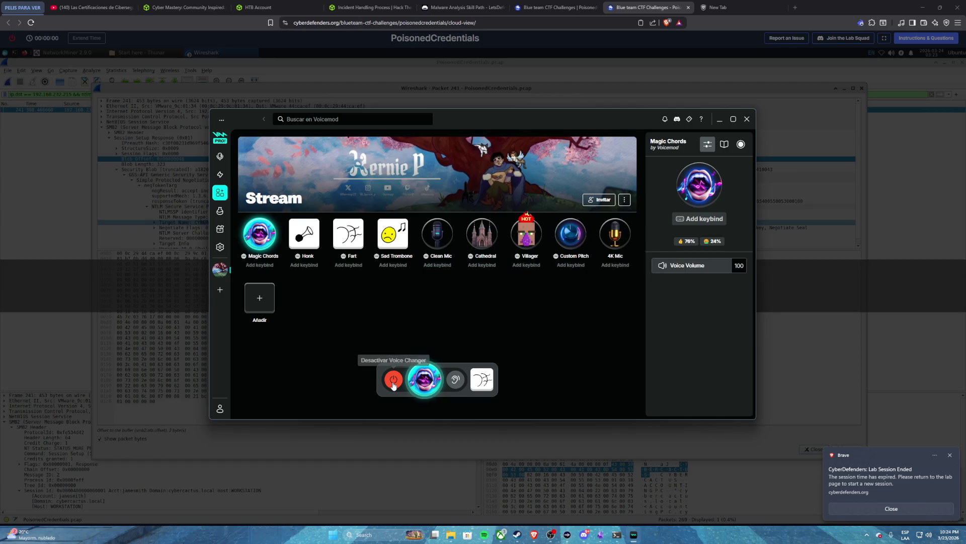
pyautogui.click(393, 383)
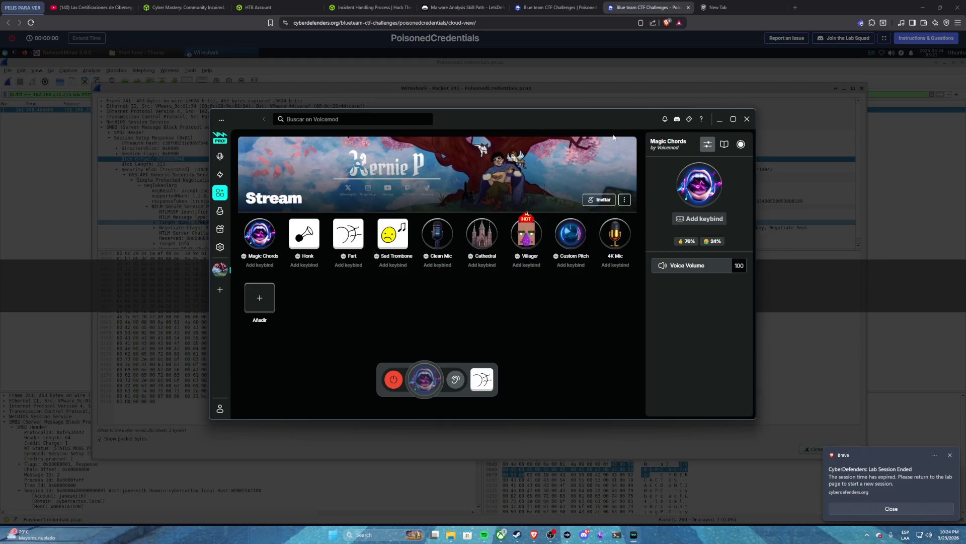
pyautogui.click(719, 119)
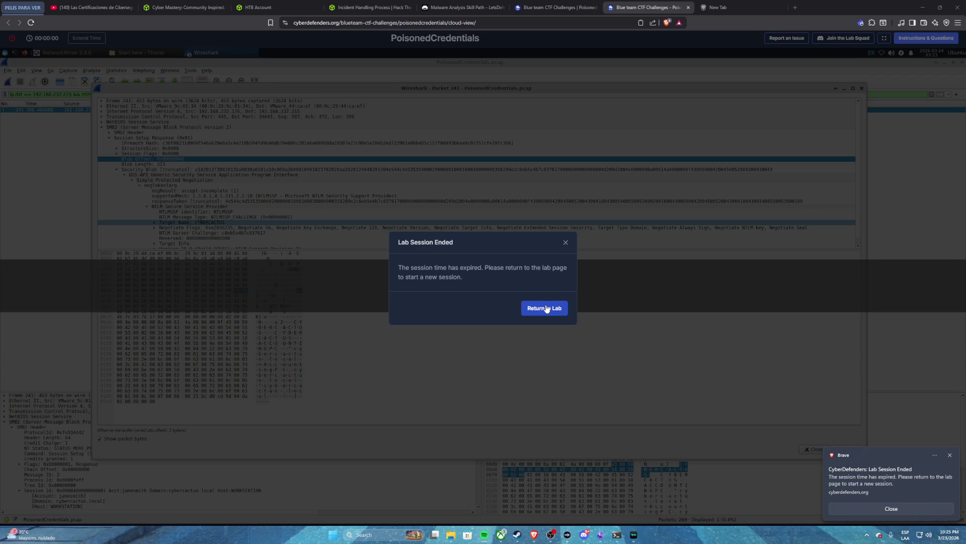
# - Leave the expired session for the PoisonedCredentials lab, launch a new machine, and view Go Pro pricing
pyautogui.click(546, 308)
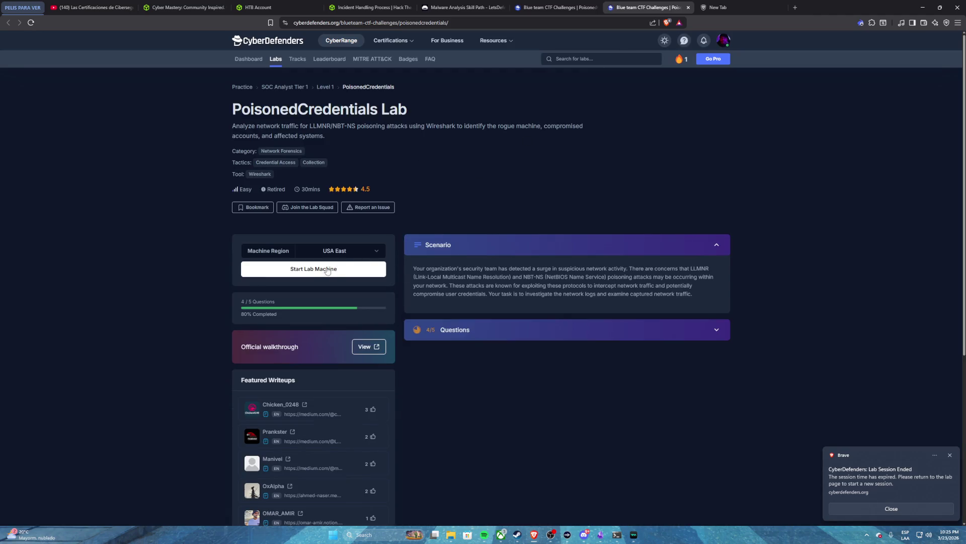
pyautogui.click(327, 270)
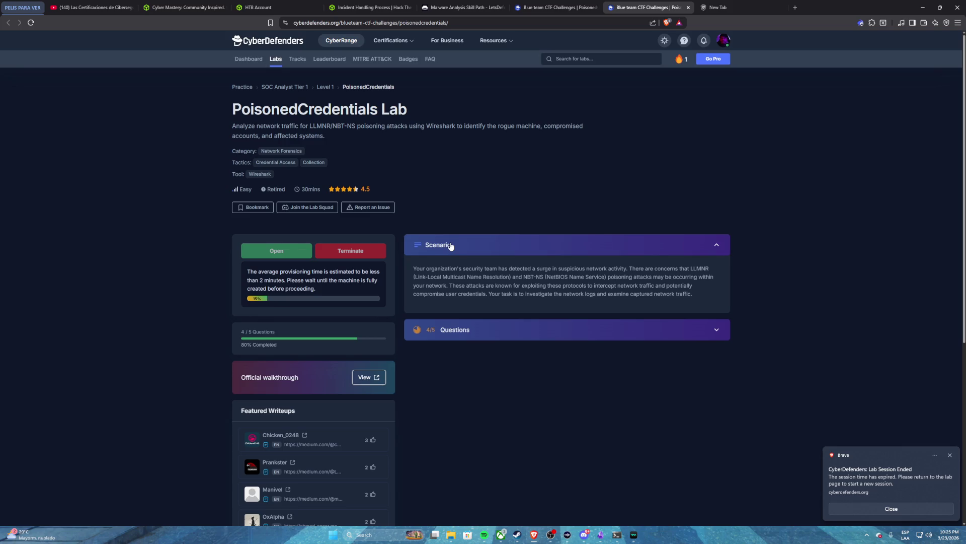
pyautogui.click(714, 59)
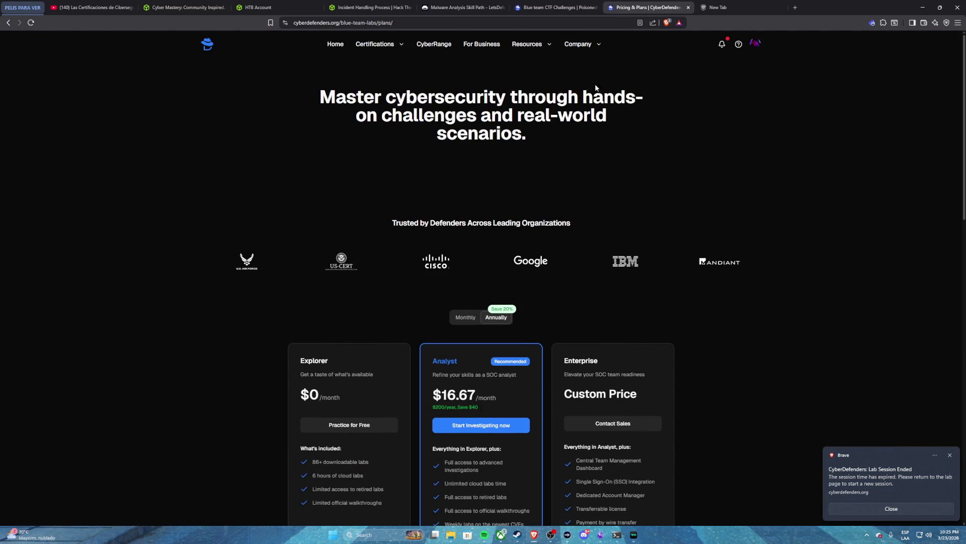
# - Compare Analyst pricing, $20 monthly versus $16.67/month annually, then return to the Blue team CTF Challenges tab
pyautogui.scroll(-2, 596, 87)
pyautogui.click(465, 205)
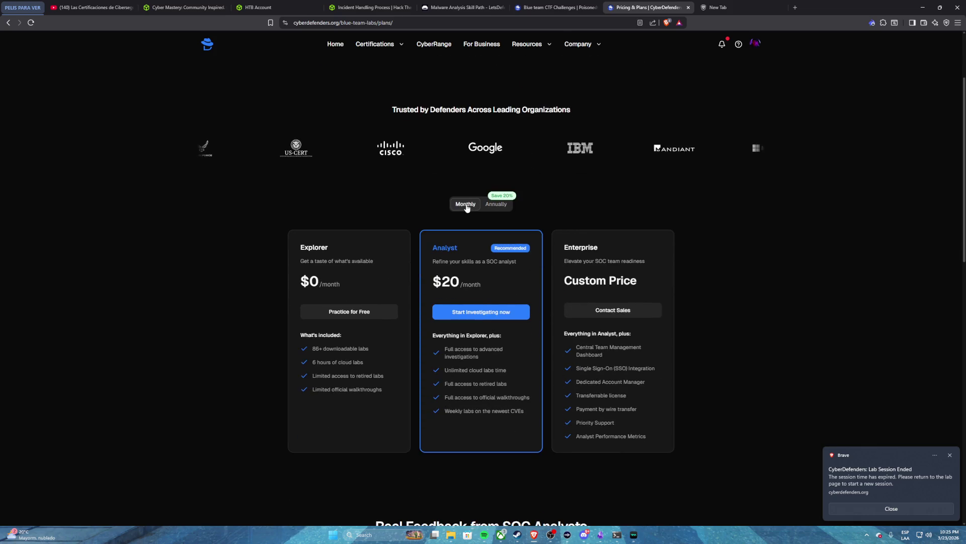
pyautogui.click(495, 204)
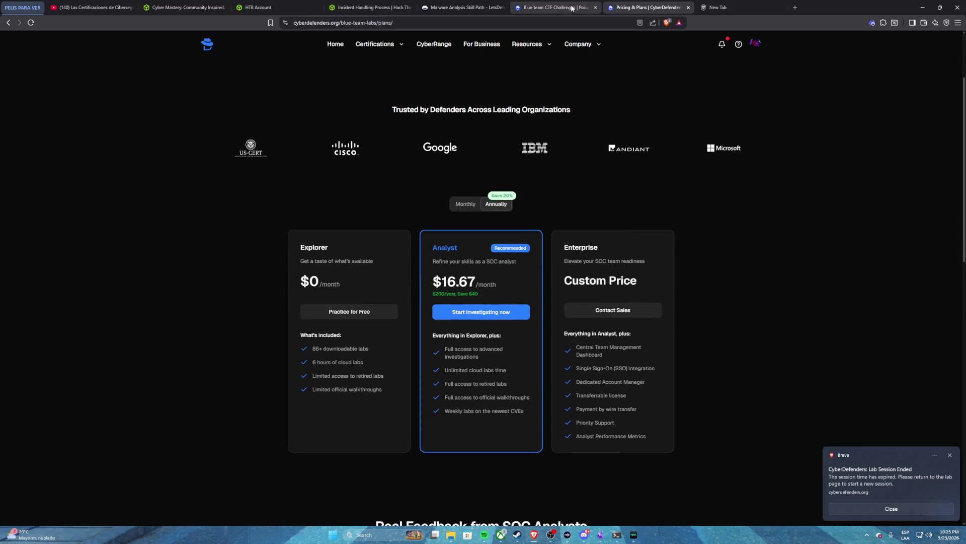
pyautogui.click(574, 9)
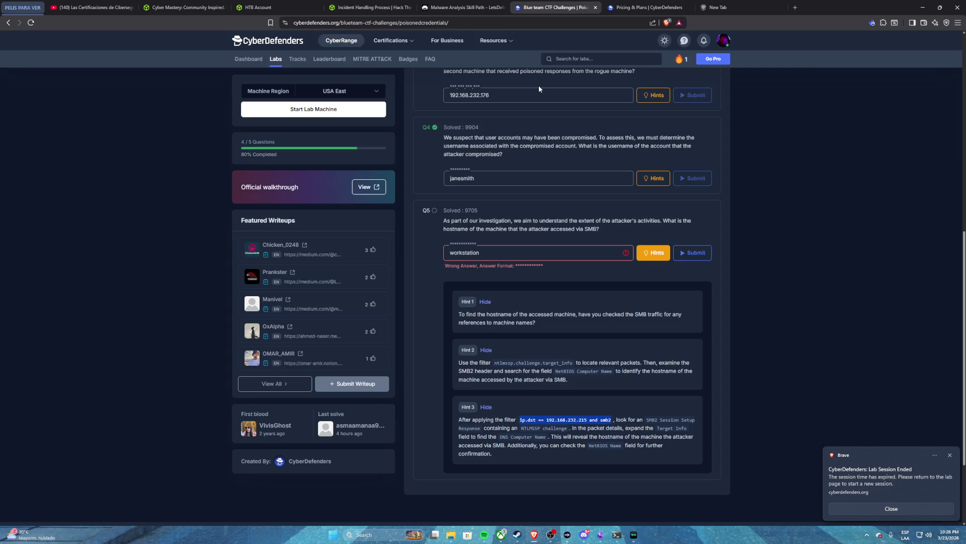
# - Launch another PoisonedCredentials lab machine and drag the Pricing & Plans tab out of the tab strip
pyautogui.scroll(2, 336, 136)
pyautogui.click(302, 110)
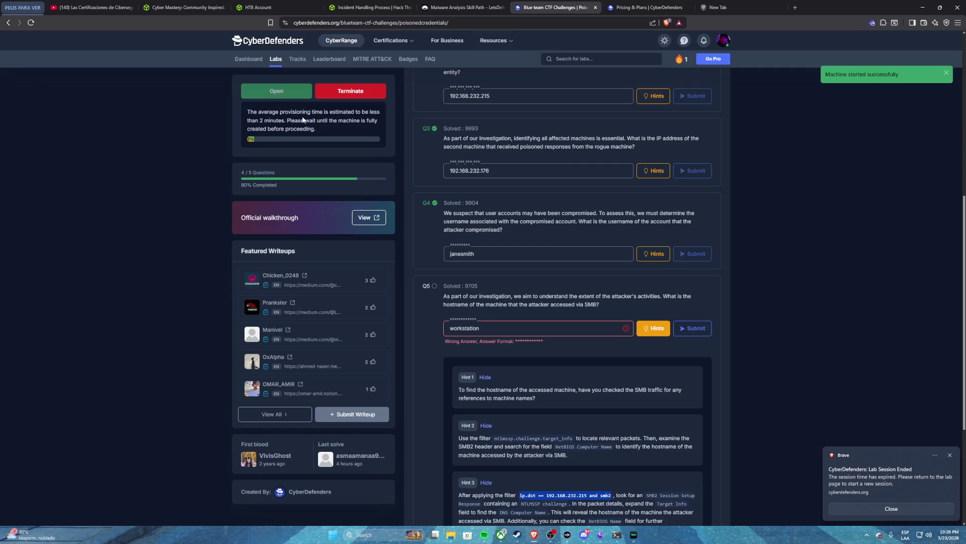
pyautogui.scroll(2, 280, 94)
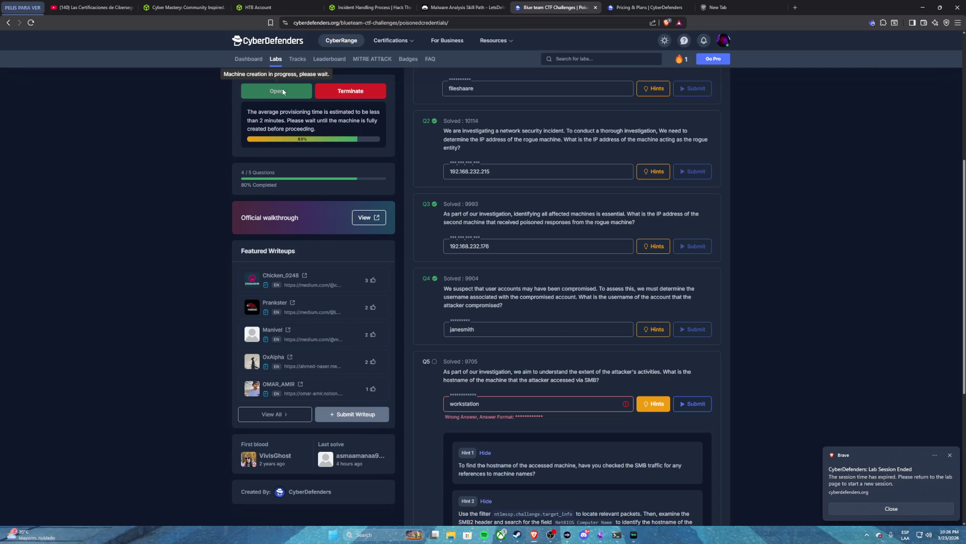
pyautogui.moveTo(638, 8)
pyautogui.mouseDown()
pyautogui.moveTo(529, 112)
pyautogui.moveTo(0, 98)
pyautogui.mouseUp()
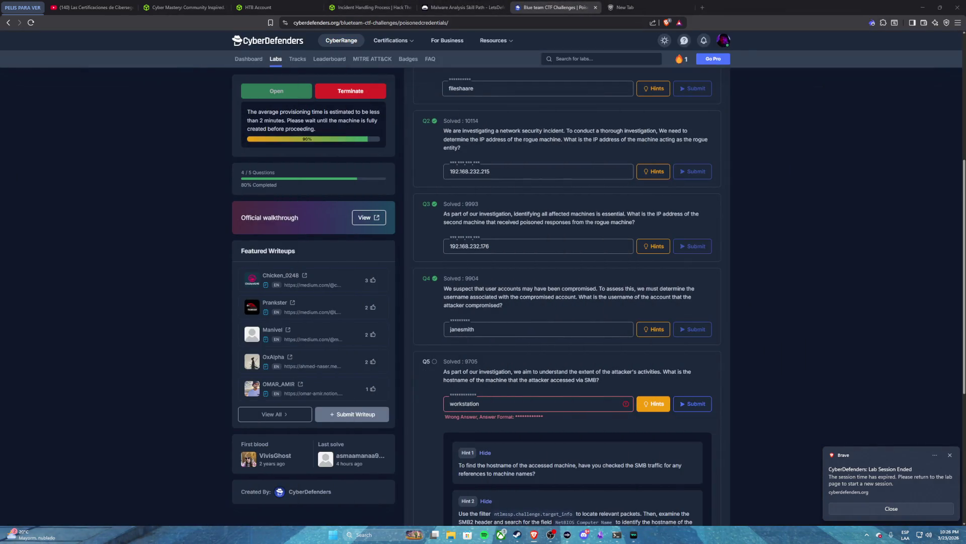
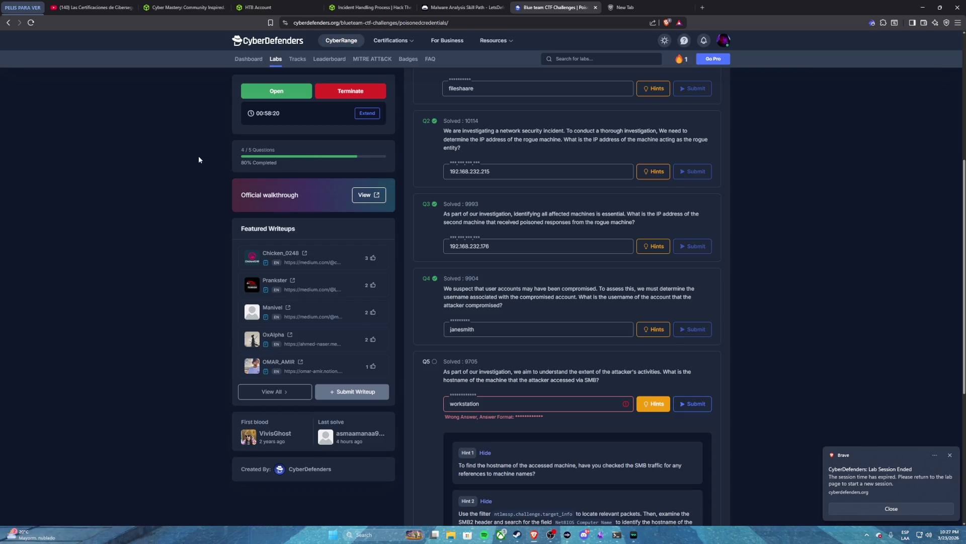
# - Reload the PoisonedCredentials lab page and launch its virtual machine in a new tab
pyautogui.click(31, 23)
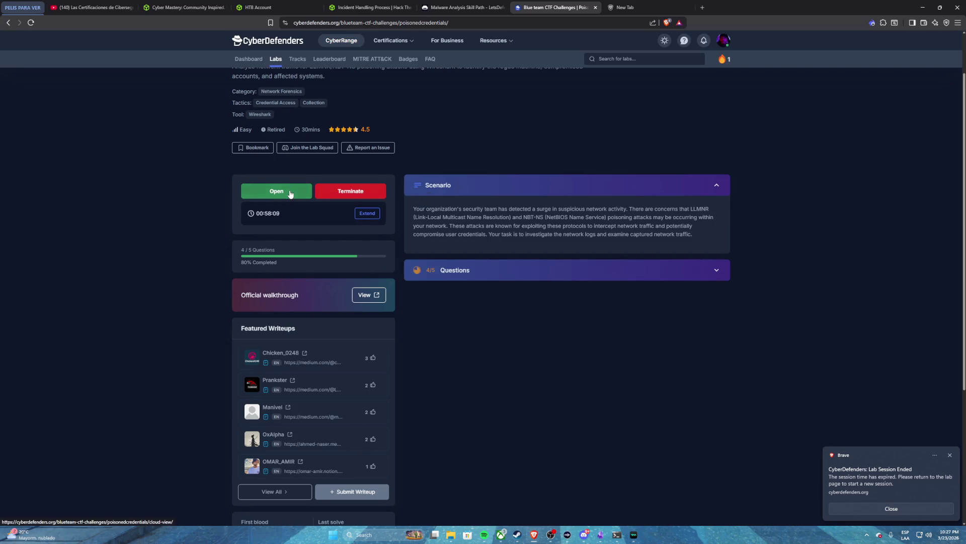
pyautogui.click(290, 194)
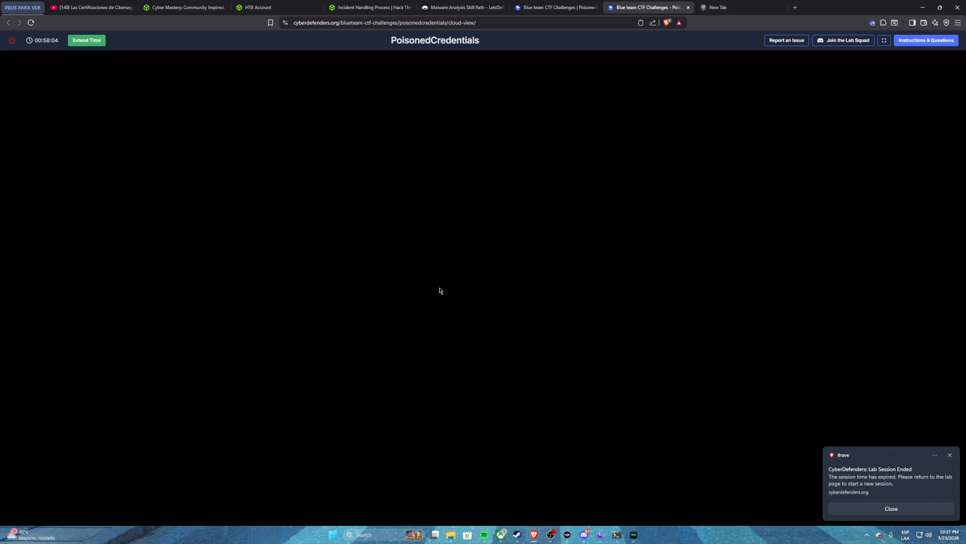
# - Dismiss the session notification and run Wireshark.desktop from Start here > Tools
pyautogui.click(873, 508)
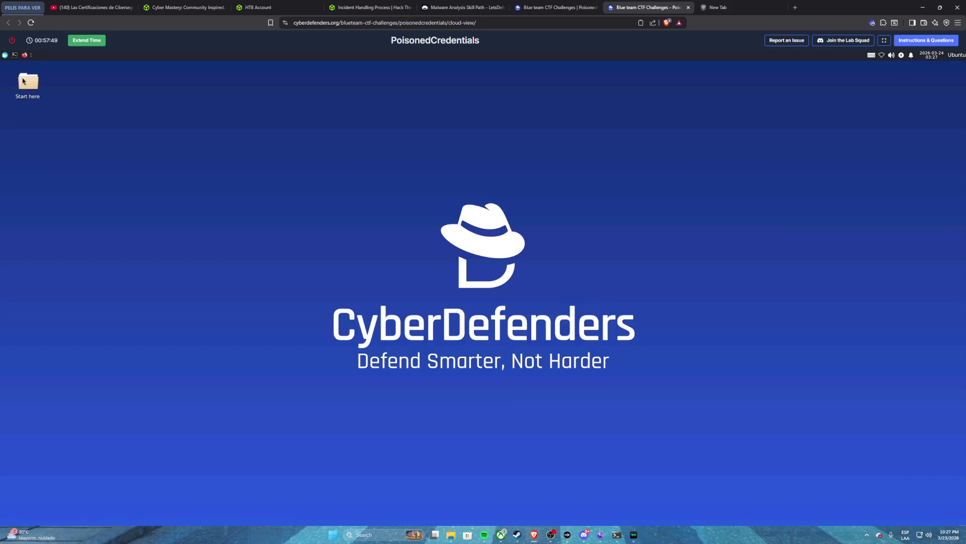
pyautogui.click(26, 79)
pyautogui.doubleClick(31, 82)
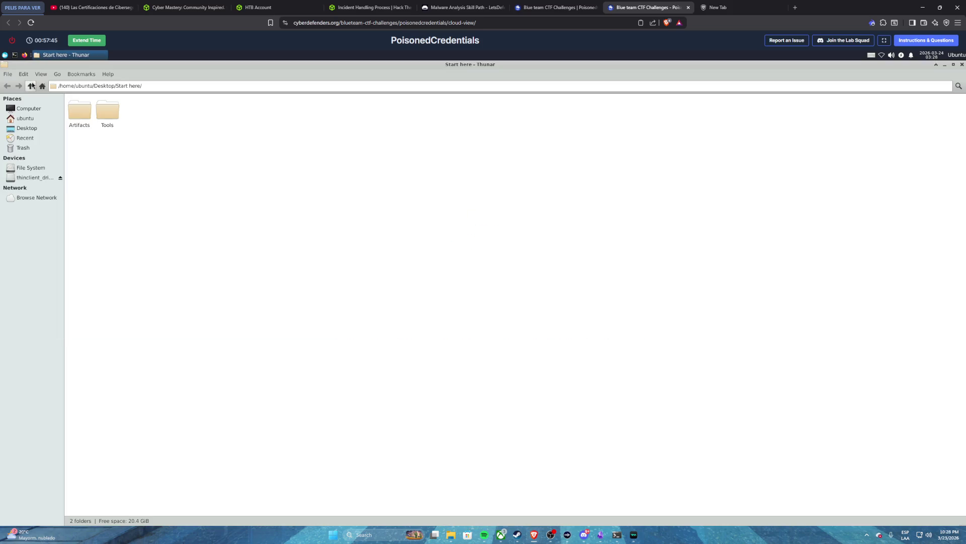
pyautogui.doubleClick(111, 112)
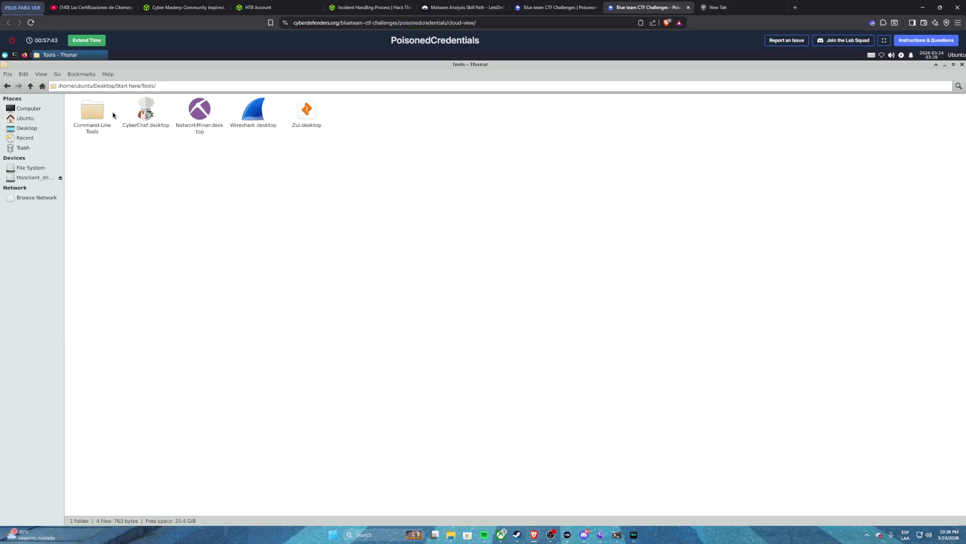
pyautogui.click(259, 115)
pyautogui.doubleClick(259, 115)
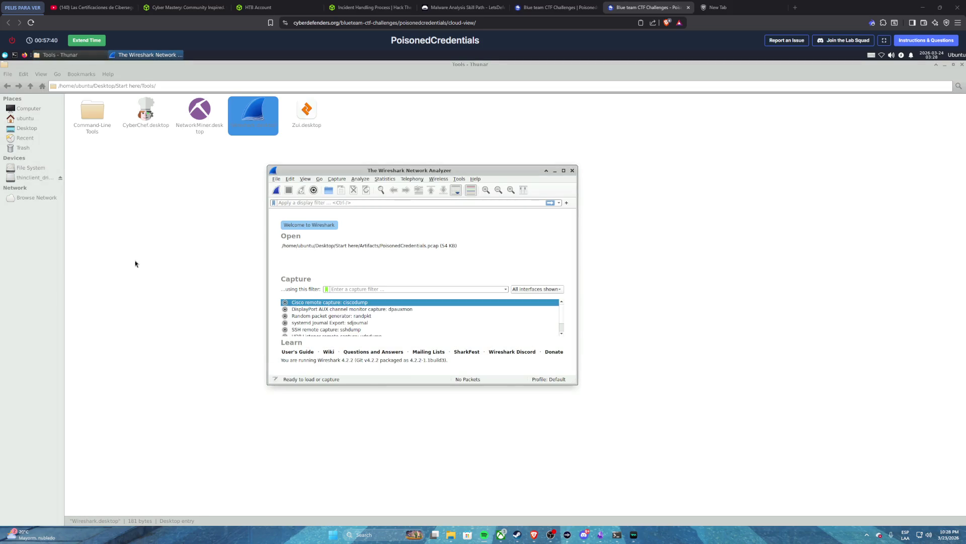
# - Open the PoisonedCredentials.pcap capture and maximize the Wireshark window
pyautogui.click(276, 180)
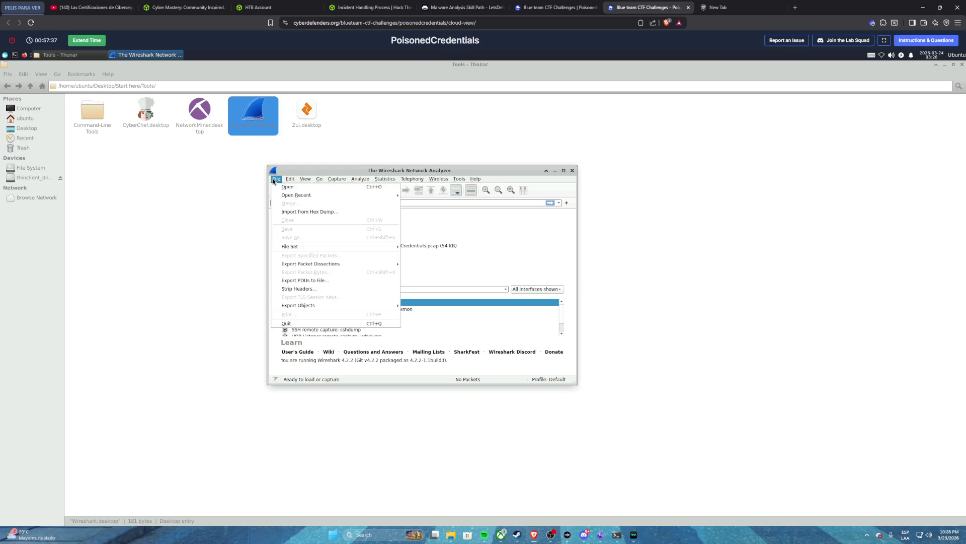
pyautogui.click(293, 187)
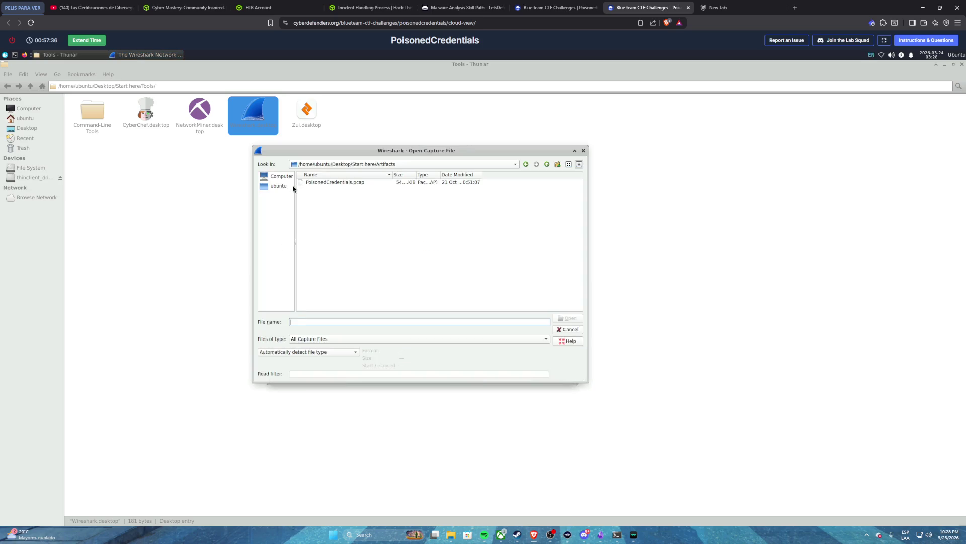
pyautogui.click(340, 182)
pyautogui.click(572, 319)
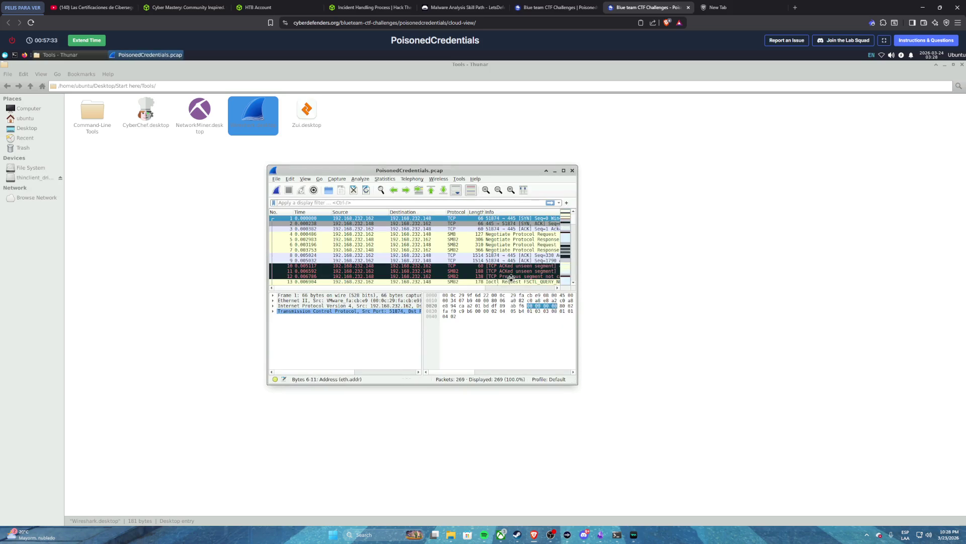
pyautogui.click(563, 171)
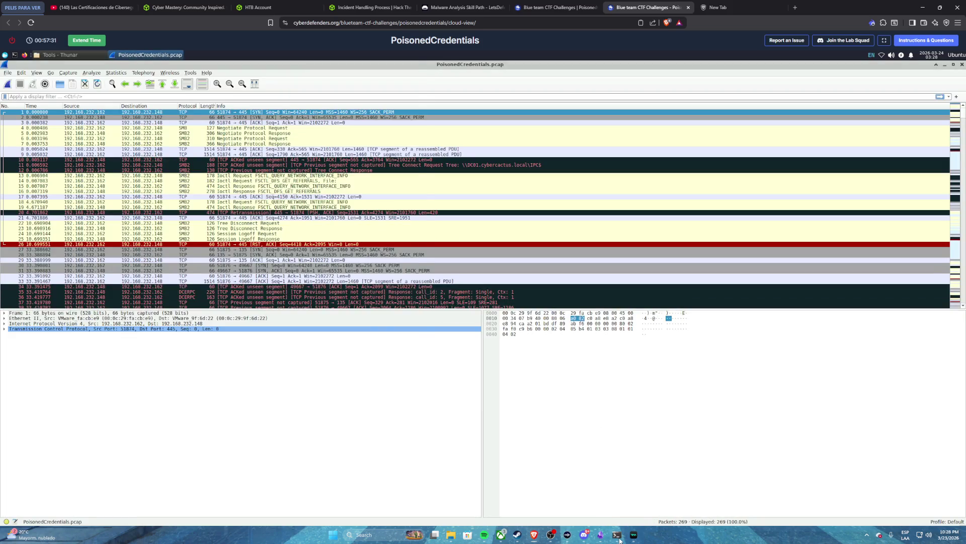
# - Copy the assistant's NTLMSSP challenge filter for 192.168.232.215 into the display filter bar
pyautogui.click(617, 535)
pyautogui.moveTo(47, 230)
pyautogui.mouseDown()
pyautogui.moveTo(292, 232)
pyautogui.moveTo(235, 233)
pyautogui.mouseUp()
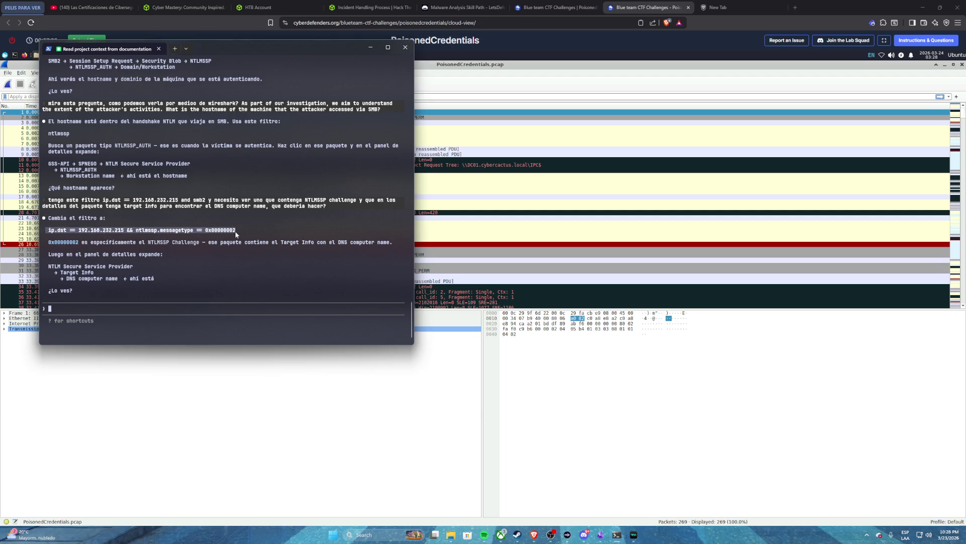
pyautogui.hotkey('ctrl', 'c')
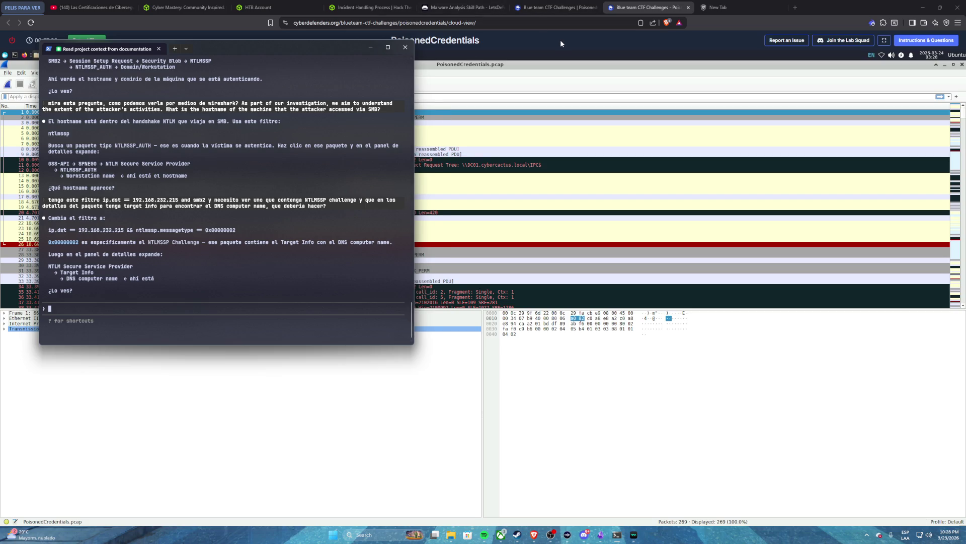
pyautogui.click(560, 44)
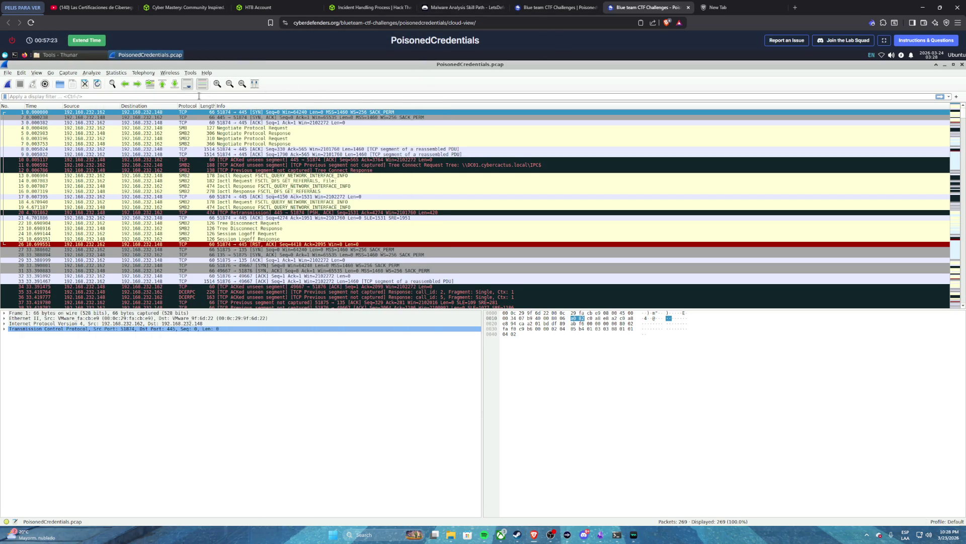
pyautogui.click(199, 96)
pyautogui.hotkey('ctrl', 'v')
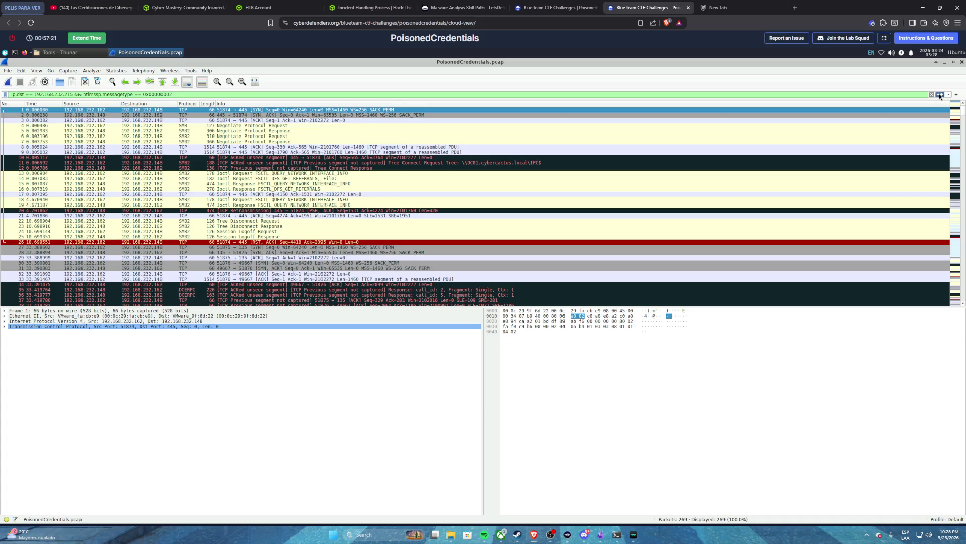
# - Apply the filter, open packet 241, and expand SMB2 to the Session Setup Response
pyautogui.click(939, 94)
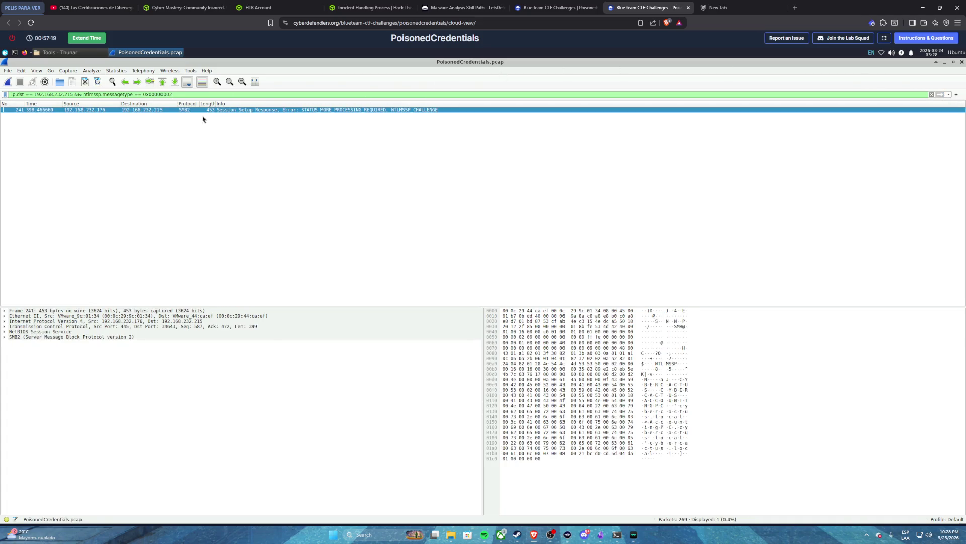
pyautogui.doubleClick(135, 112)
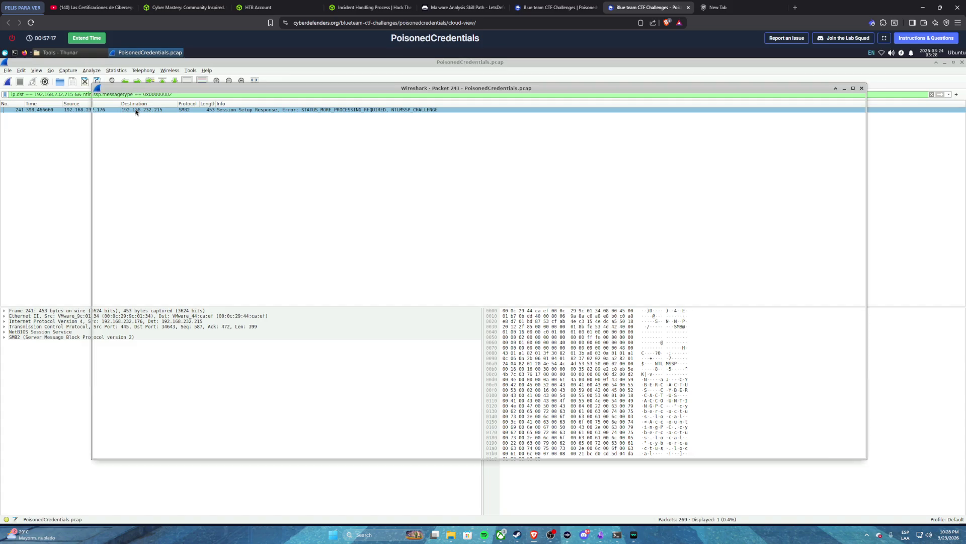
pyautogui.click(103, 128)
pyautogui.click(102, 127)
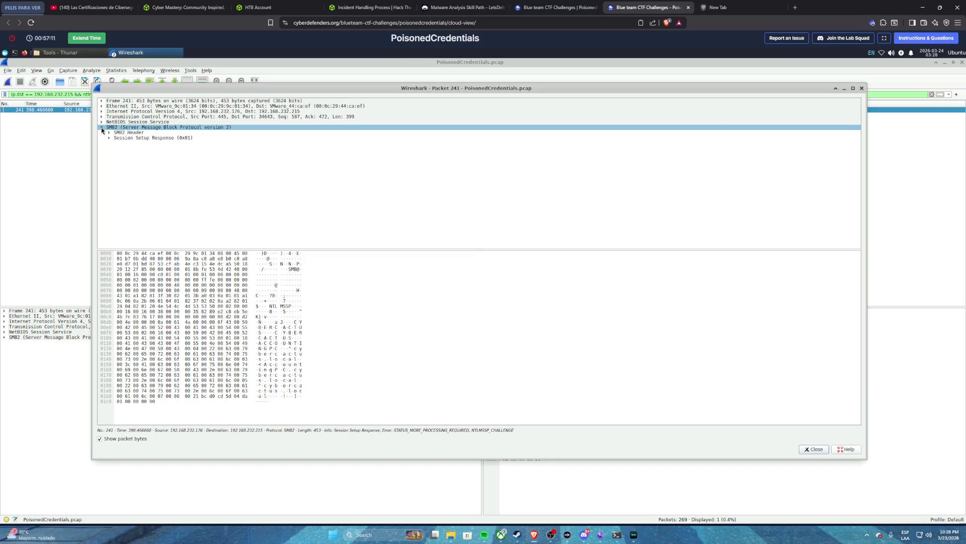
pyautogui.click(102, 129)
pyautogui.click(102, 122)
pyautogui.click(101, 122)
pyautogui.click(101, 122)
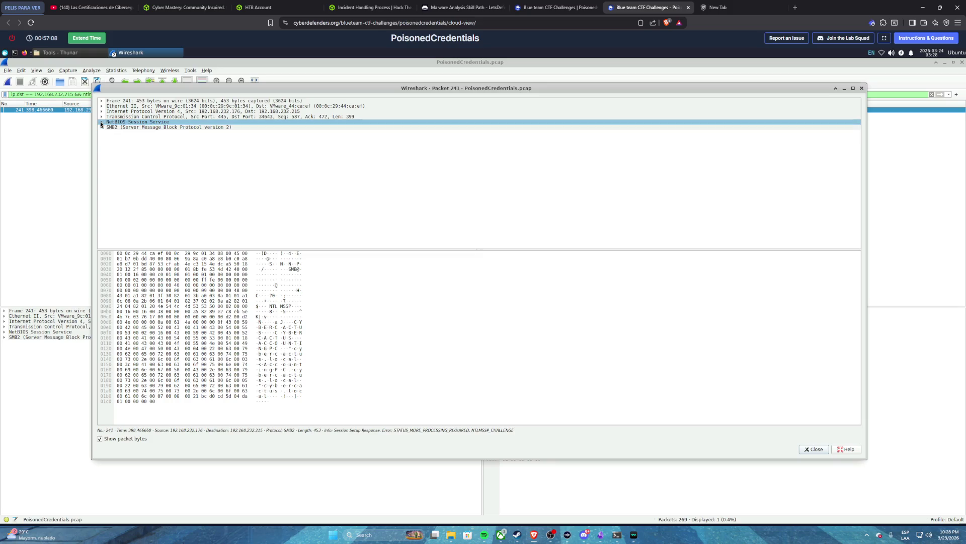
pyautogui.click(103, 128)
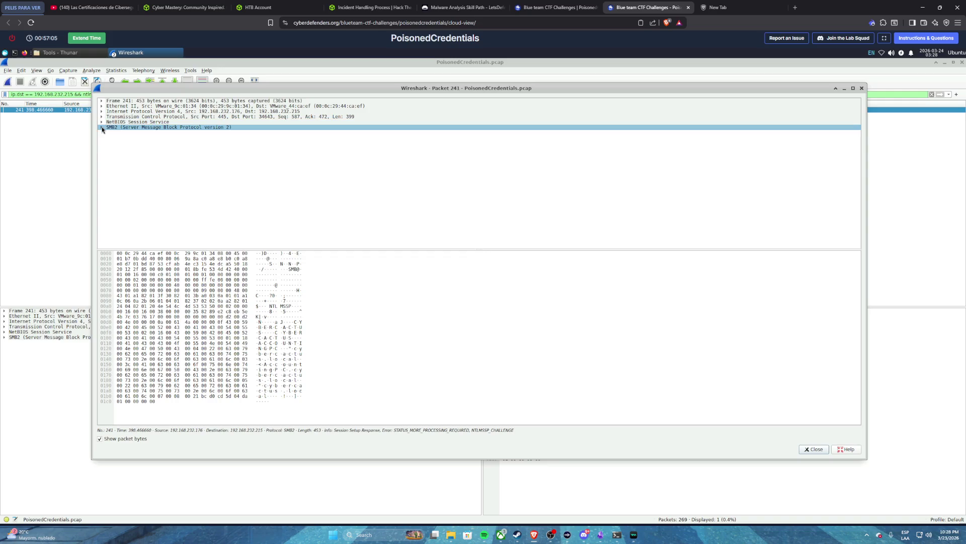
pyautogui.click(102, 128)
pyautogui.click(109, 138)
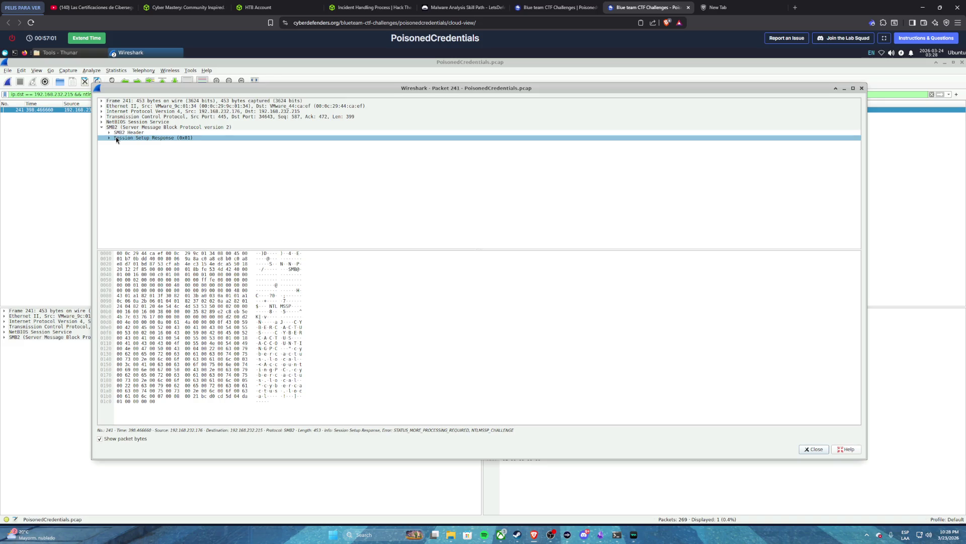
pyautogui.click(110, 138)
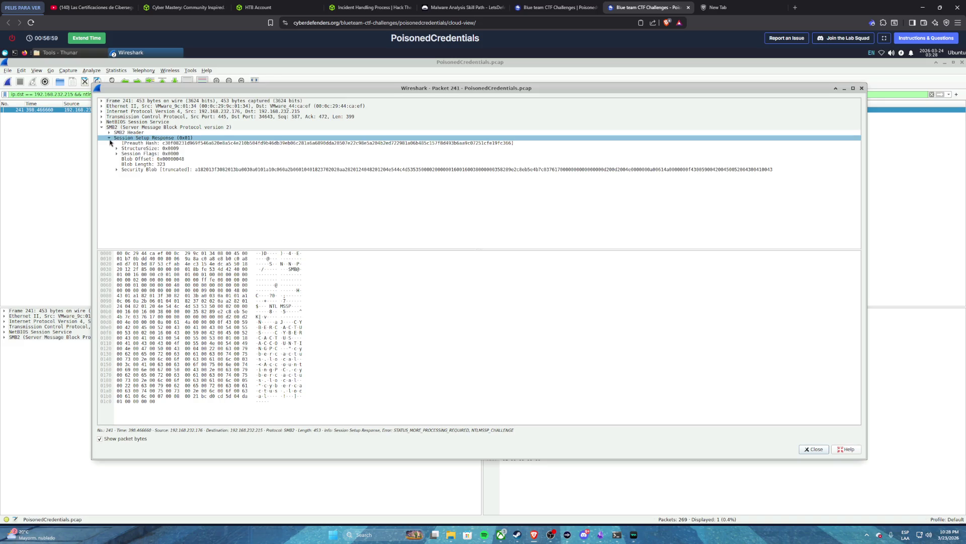
# - Expand the Security Blob through GSS-API and negTokenTarg to the NTLM Secure Service Provider fields
pyautogui.click(131, 133)
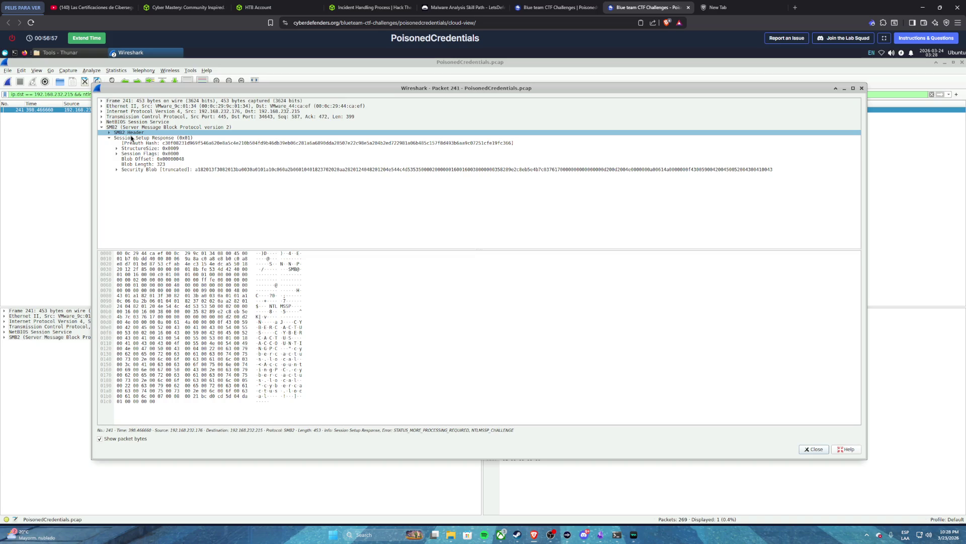
pyautogui.click(132, 143)
pyautogui.click(113, 169)
pyautogui.click(116, 169)
pyautogui.click(123, 176)
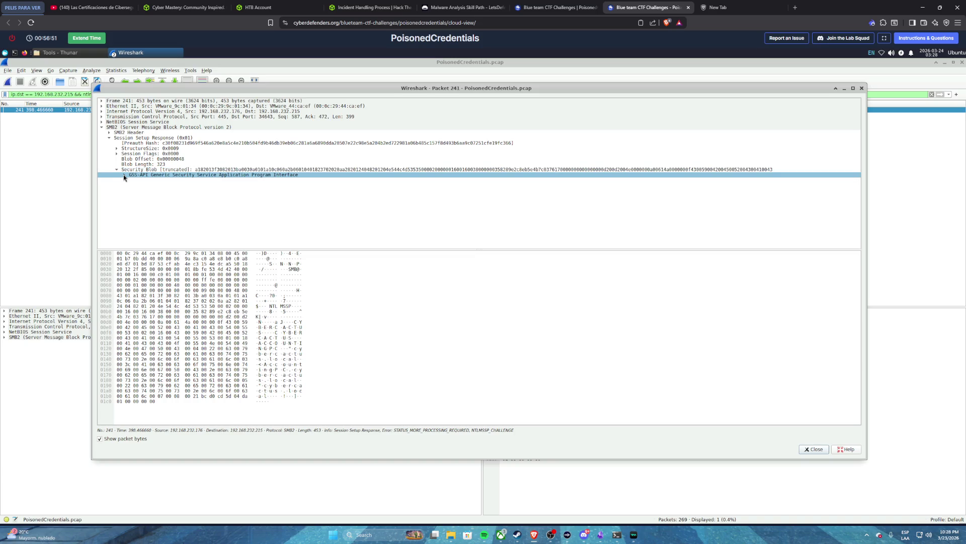
pyautogui.click(124, 175)
pyautogui.click(132, 179)
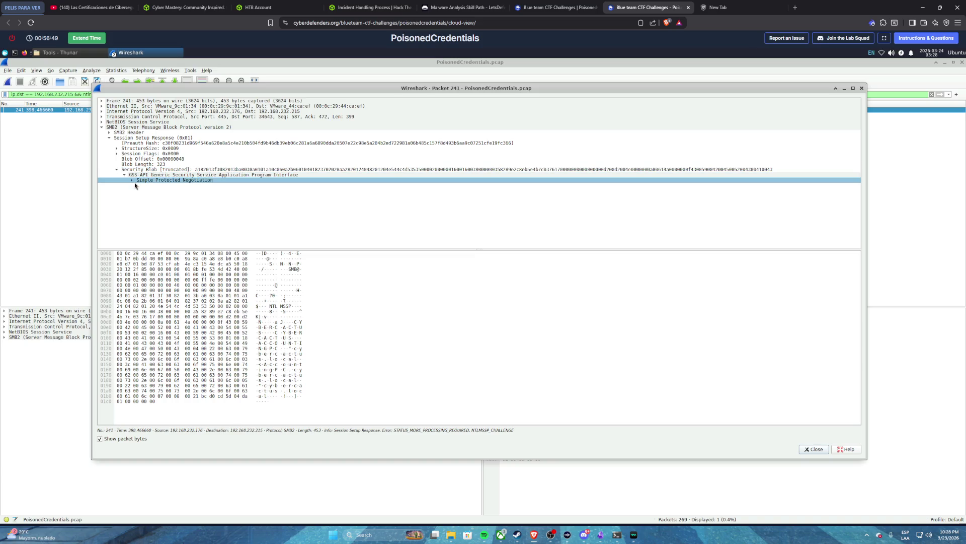
pyautogui.click(131, 180)
pyautogui.click(140, 187)
pyautogui.click(139, 185)
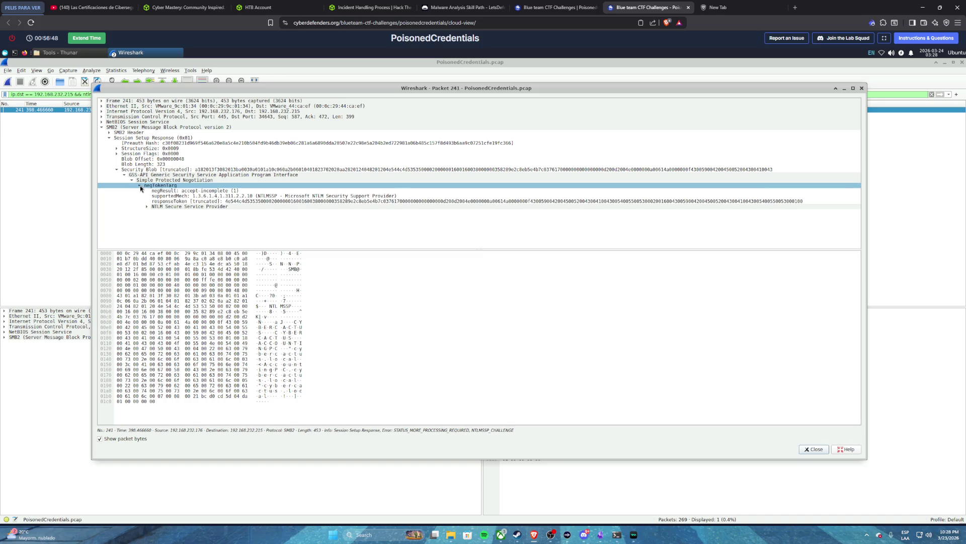
pyautogui.click(163, 181)
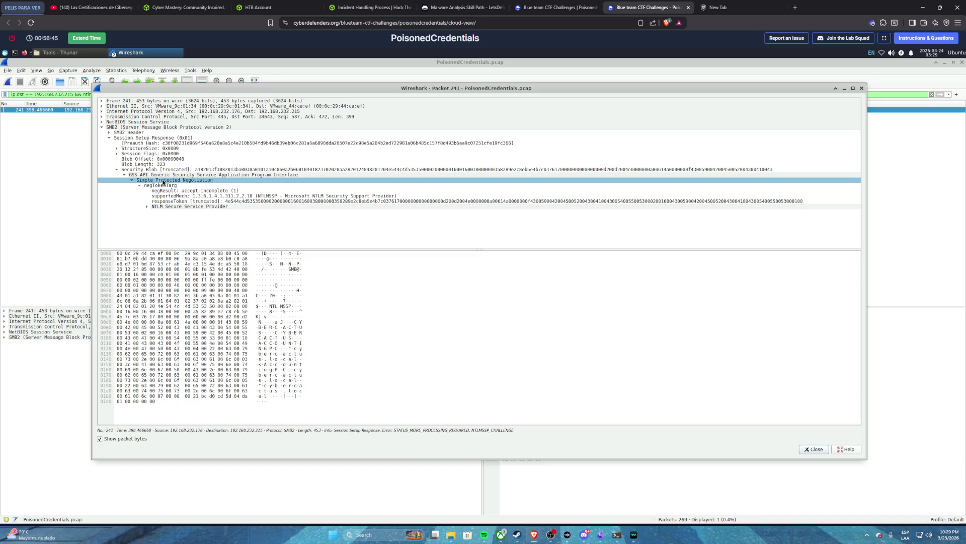
pyautogui.click(149, 207)
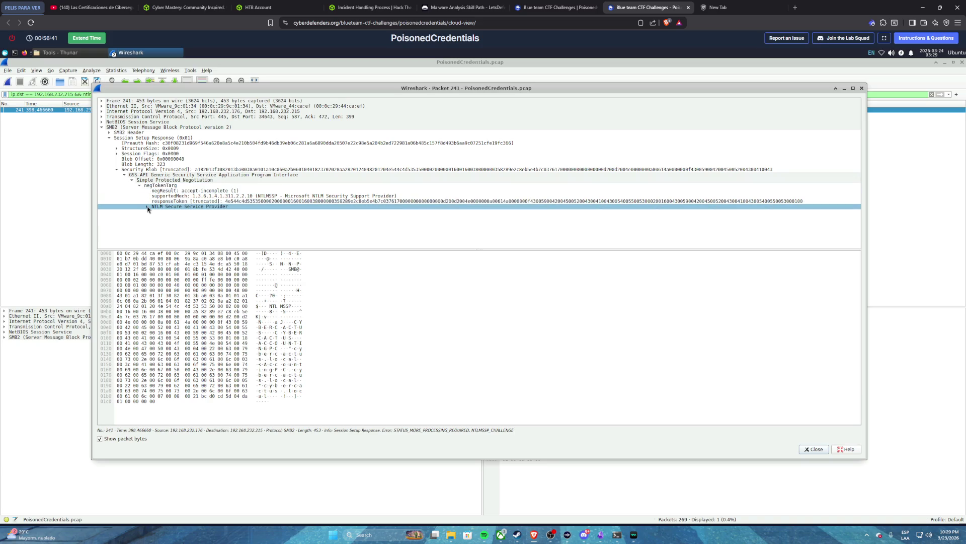
pyautogui.click(148, 207)
pyautogui.click(276, 202)
pyautogui.scroll(-1, 226, 213)
# - Highlight the Target Name field so its CYBERCACTUS bytes show in the hex view
pyautogui.click(168, 220)
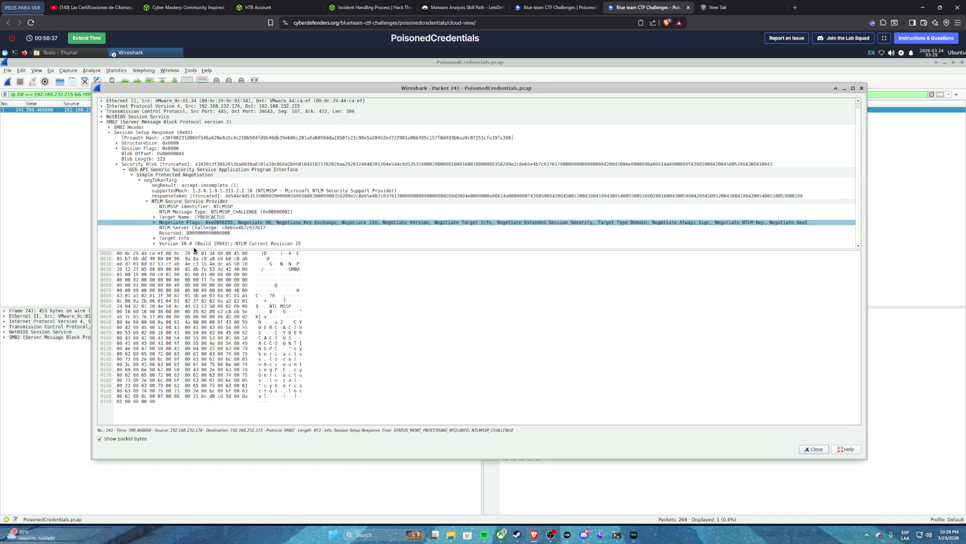
pyautogui.click(159, 218)
pyautogui.click(155, 218)
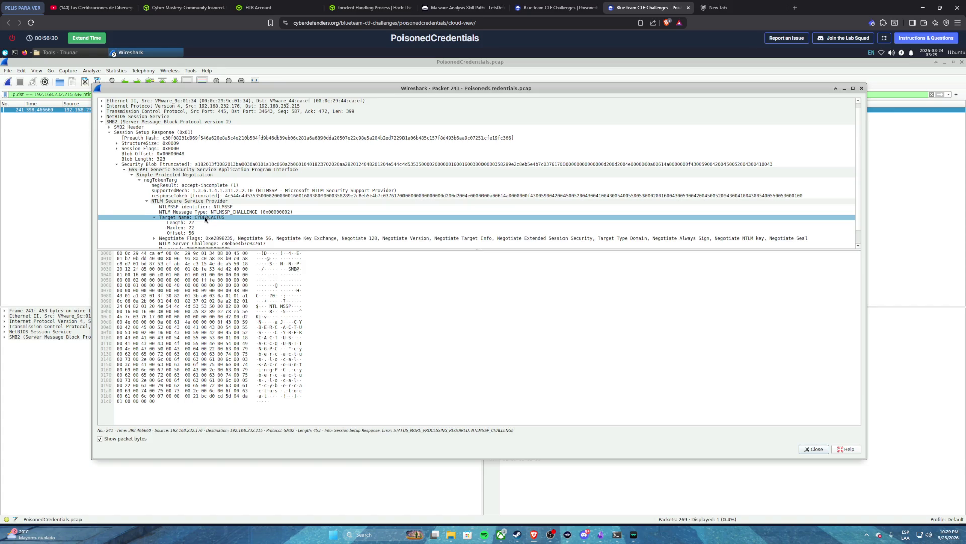
pyautogui.doubleClick(204, 218)
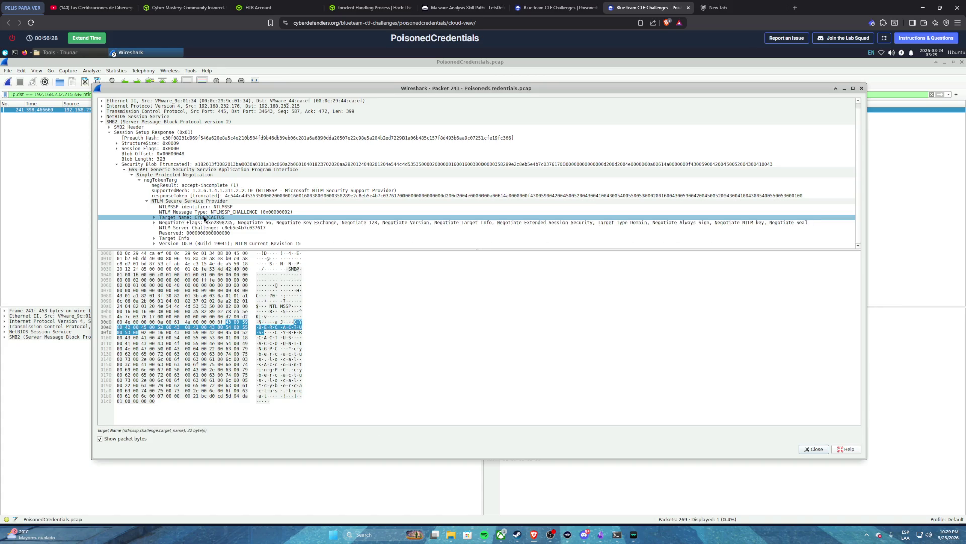
pyautogui.doubleClick(204, 217)
pyautogui.rightClick(204, 216)
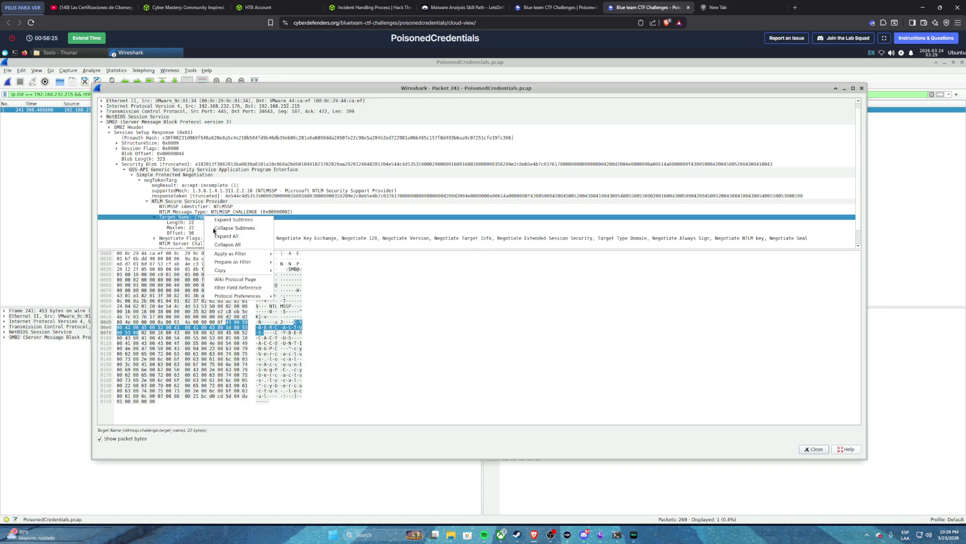
pyautogui.moveTo(223, 273)
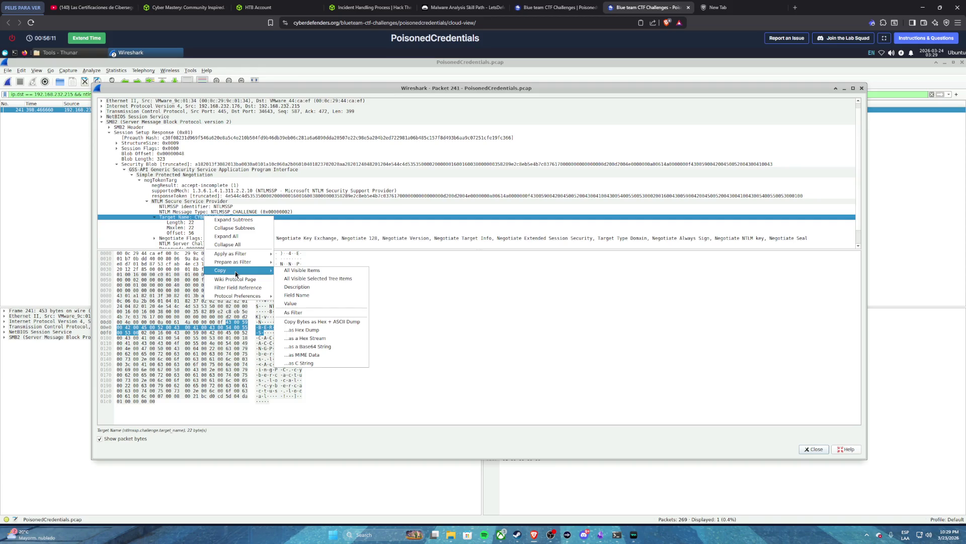
pyautogui.click(374, 186)
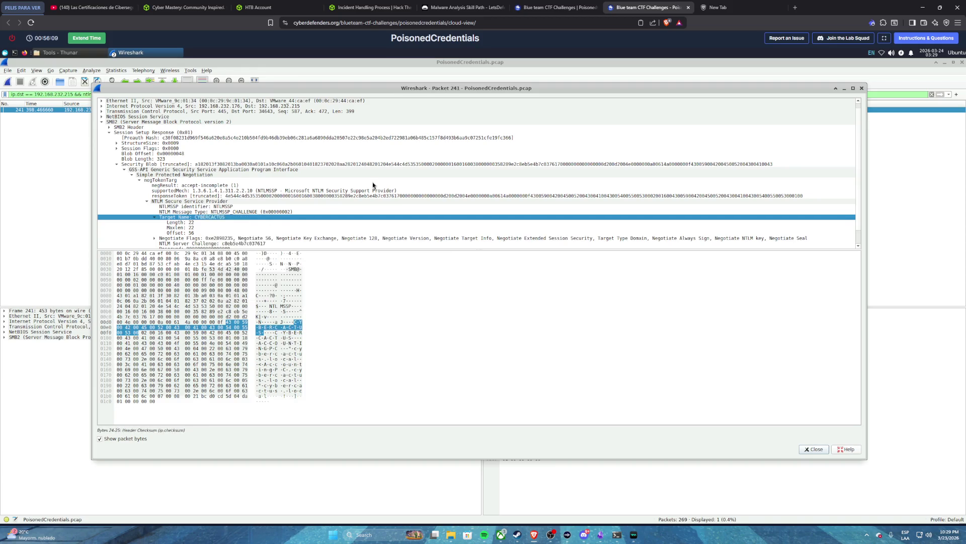
# - Scroll the lab questions to Q5 and undo an accidental paste in its answer field
pyautogui.click(533, 8)
pyautogui.click(473, 267)
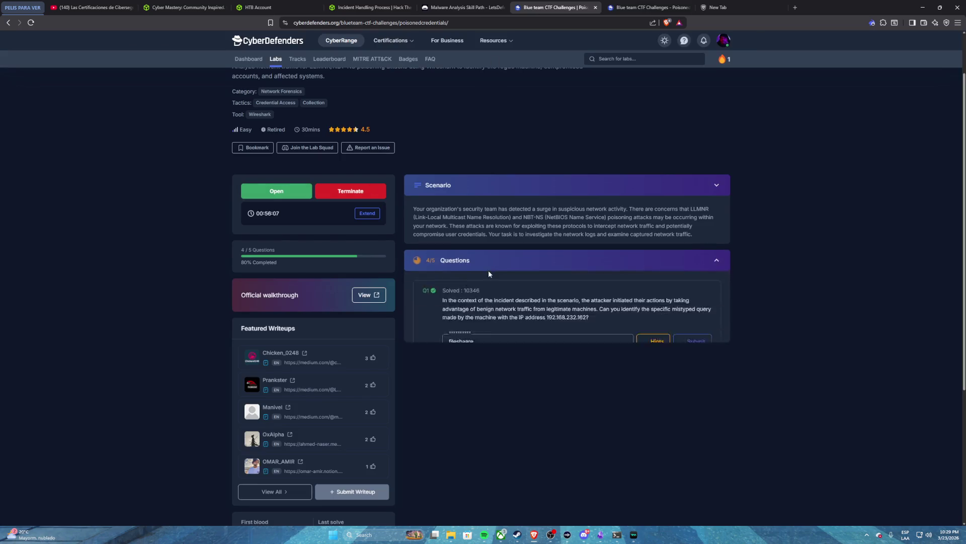
pyautogui.scroll(-3, 489, 274)
pyautogui.click(476, 495)
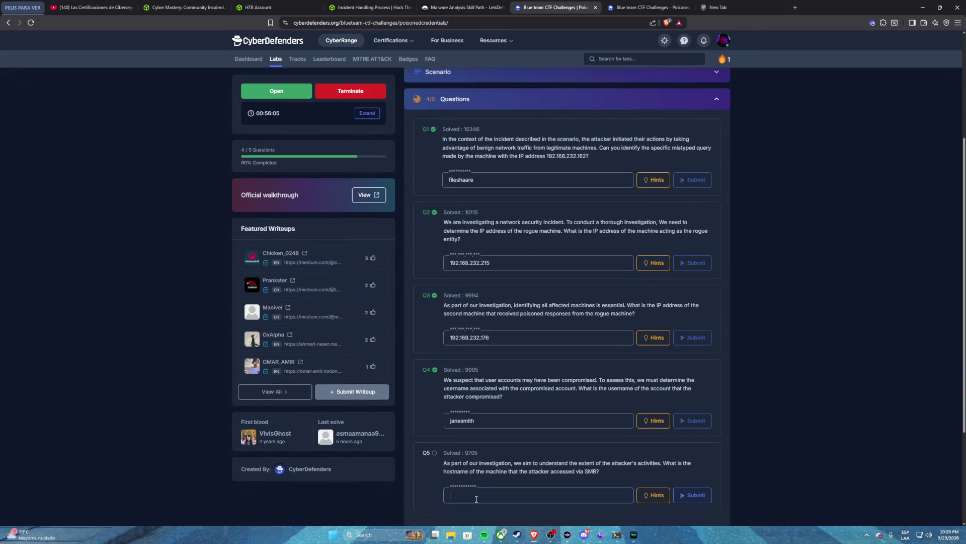
pyautogui.write('ip.dst == 192.168.232.215 && ntlmssp.messagetype == 0x00000002')
pyautogui.hotkey('ctrl', 'z')
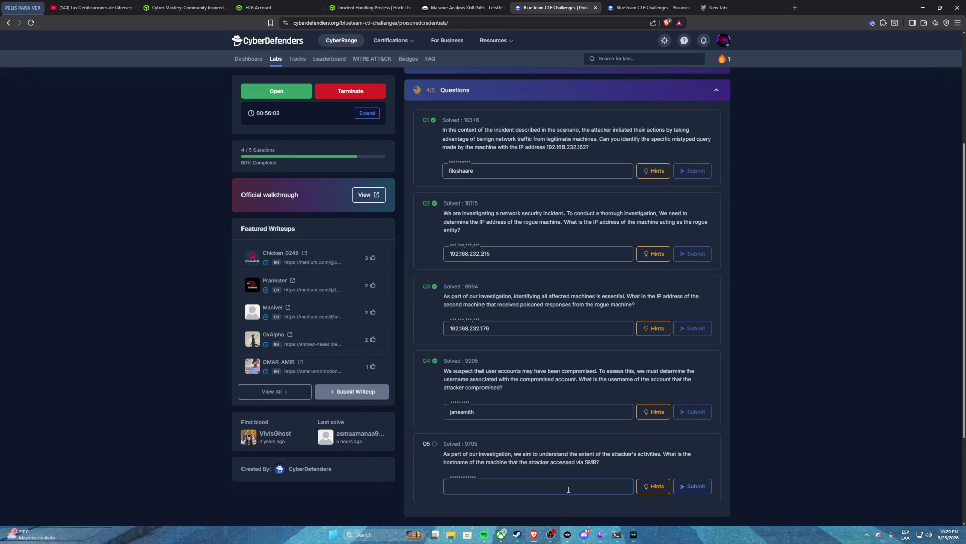
# - Submit CYBERCACTUS as the Q5 SMB hostname answer
pyautogui.click(649, 7)
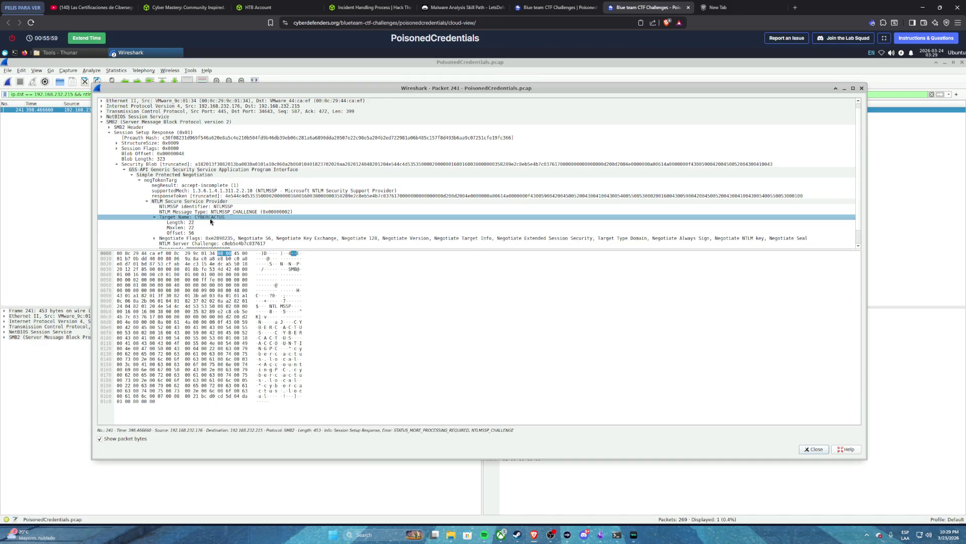
pyautogui.click(579, 8)
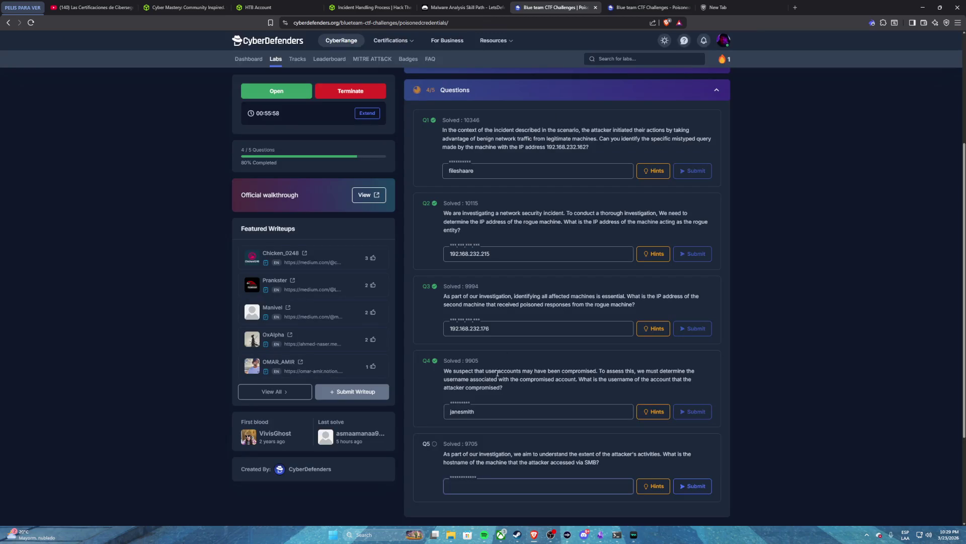
pyautogui.write('CYBERCACT')
pyautogui.write('US')
pyautogui.click(695, 488)
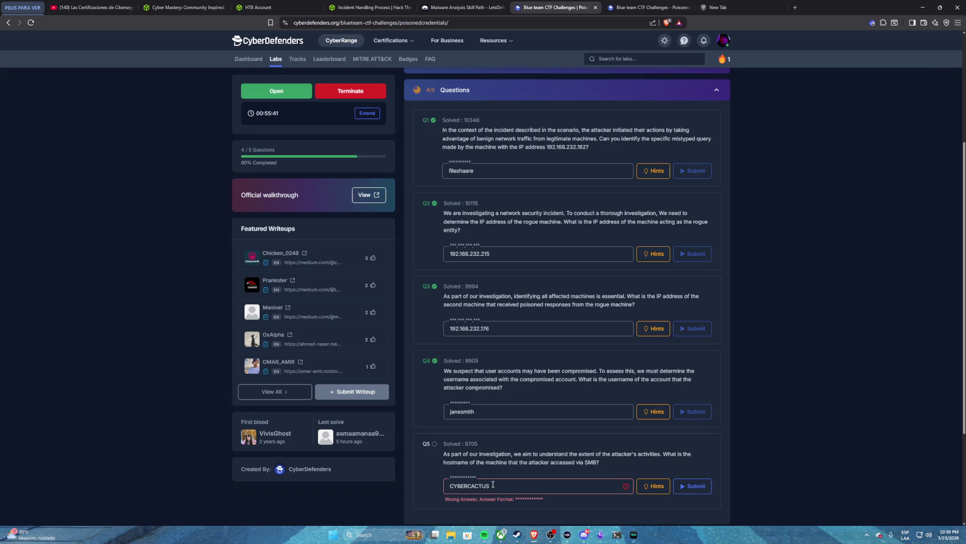
# - Clear the rejected Q5 answer and retype it in uppercase as CYBERCACTU
pyautogui.press('BackSpace')
pyautogui.press('BackSpace')
pyautogui.press('BackSpace')
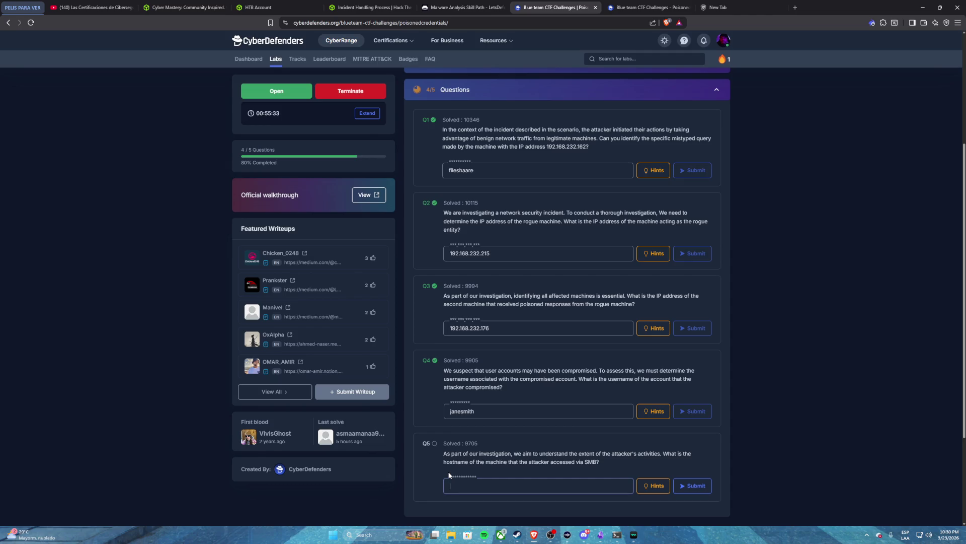
pyautogui.write('cyber')
pyautogui.press('BackSpace')
pyautogui.press('BackSpace')
pyautogui.press('BackSpace')
pyautogui.write('CYBERCACTU')
pyautogui.hotkey('ctrl', 'Tab')
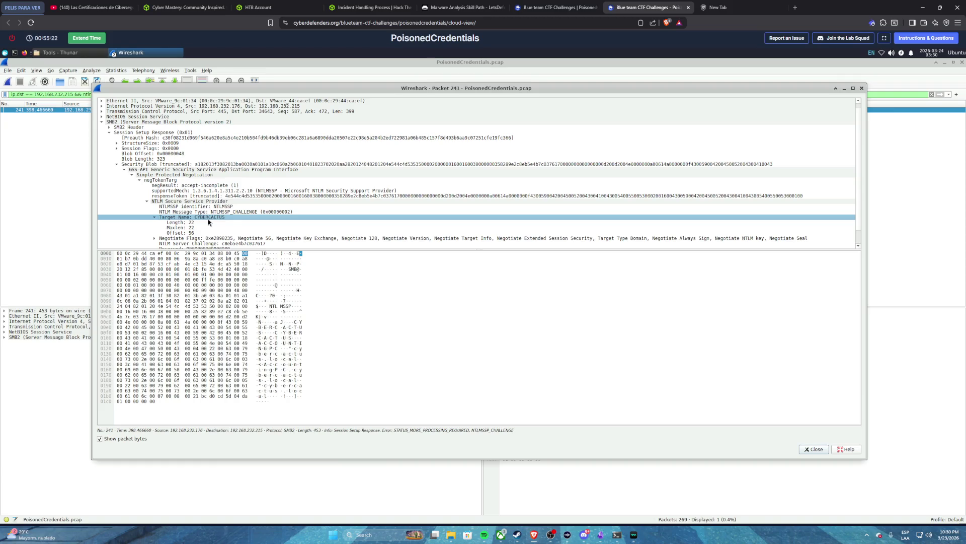
# - Confirm packet 241's Target Name reads CYBERCACTUS, length 22 at offset 56
pyautogui.scroll(-1, 207, 219)
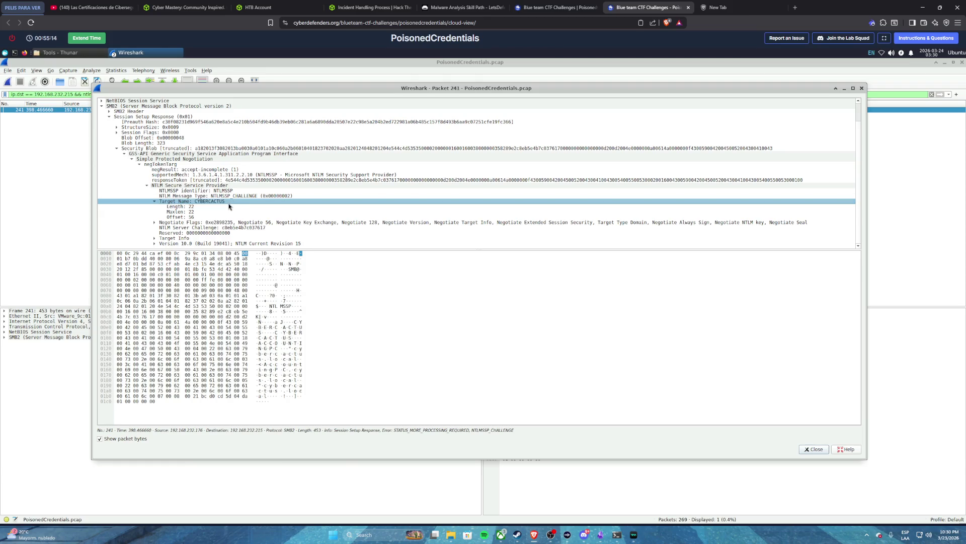
pyautogui.click(226, 204)
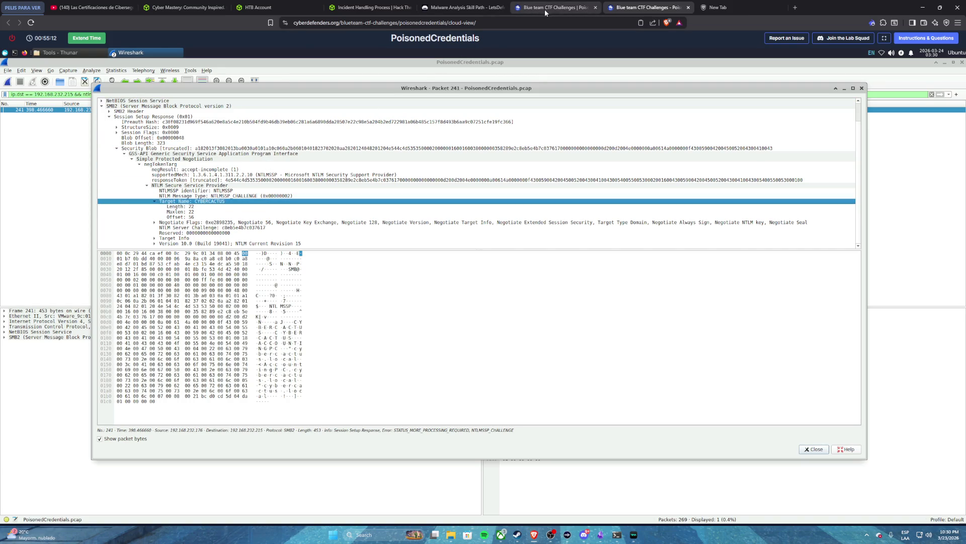
pyautogui.click(545, 12)
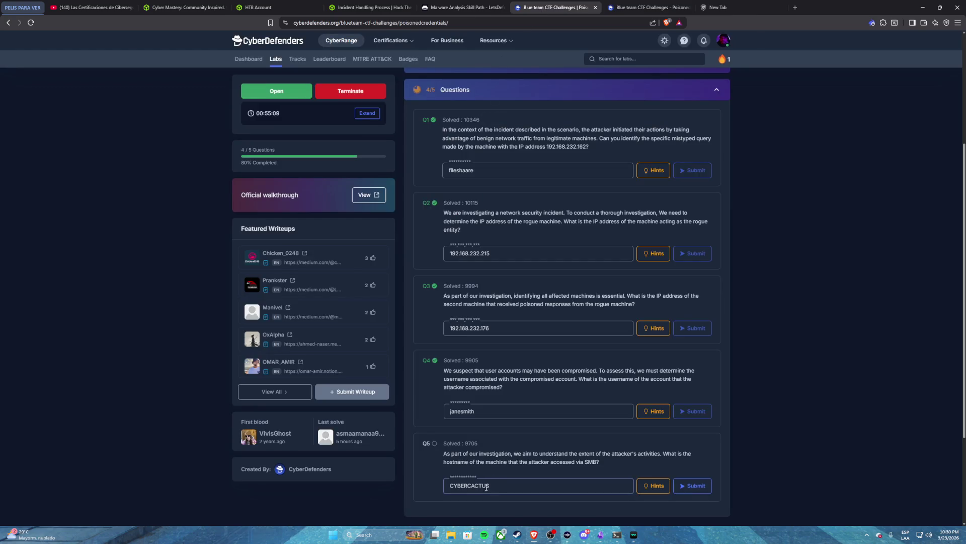
# - Resubmit CYBERCACTUS for Q5 and reveal Hint 2 about the NetBIOS Computer Name field
pyautogui.click(693, 485)
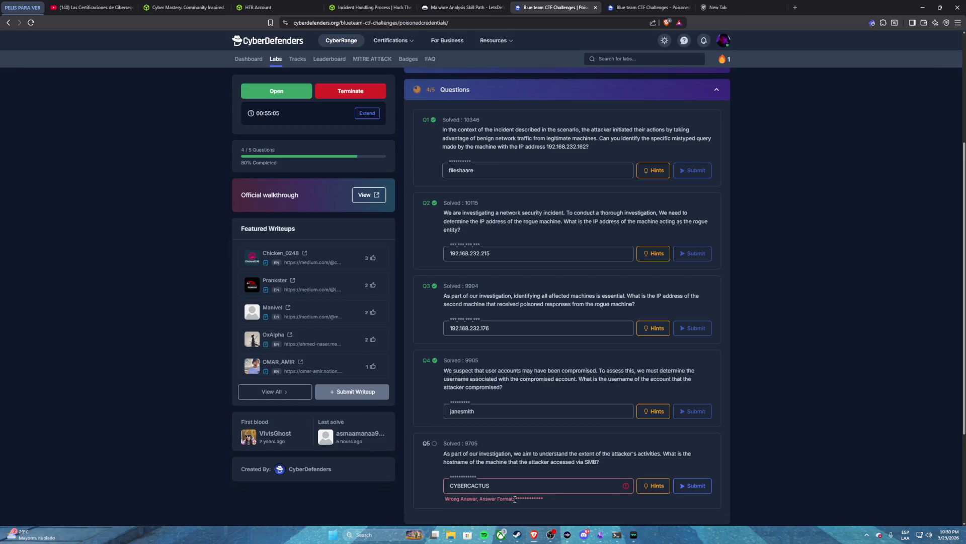
pyautogui.scroll(-3, 614, 466)
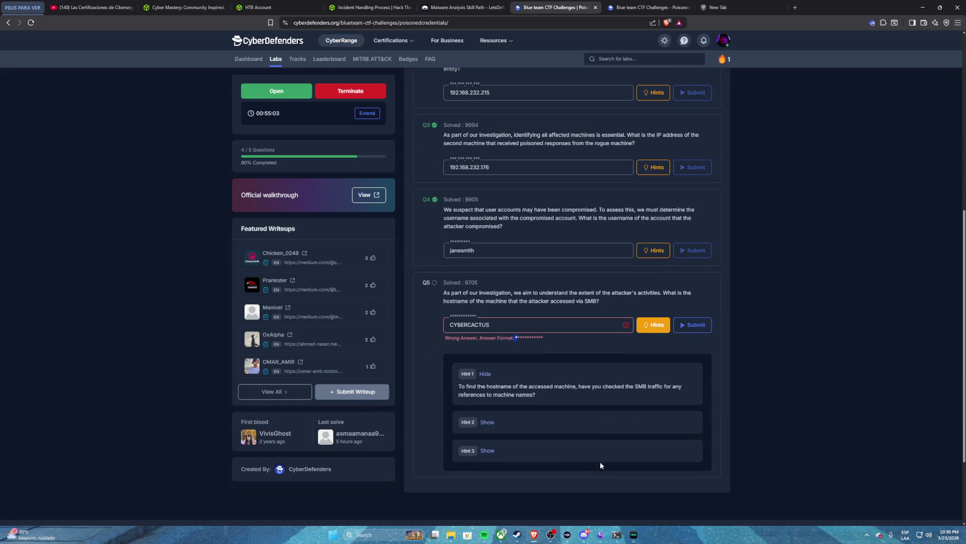
pyautogui.scroll(-1, 553, 366)
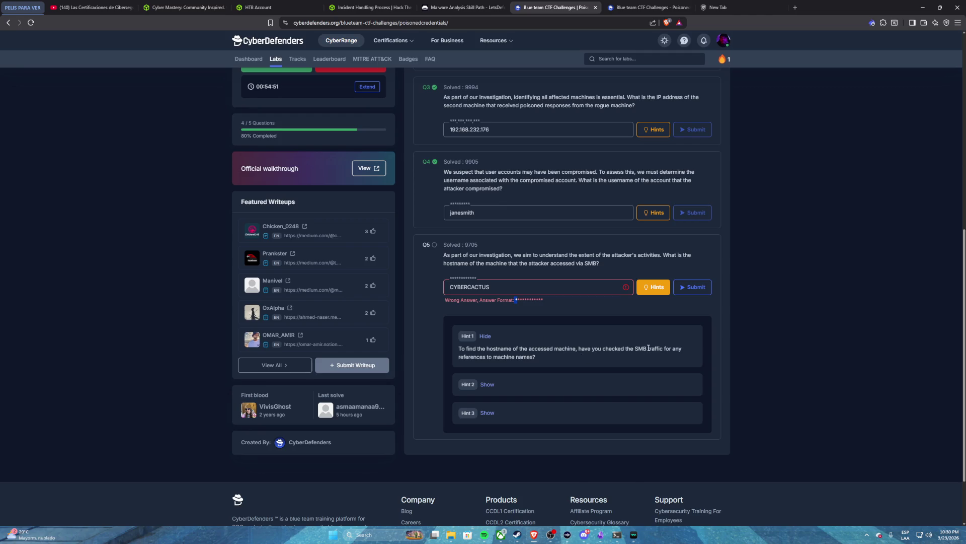
pyautogui.click(487, 385)
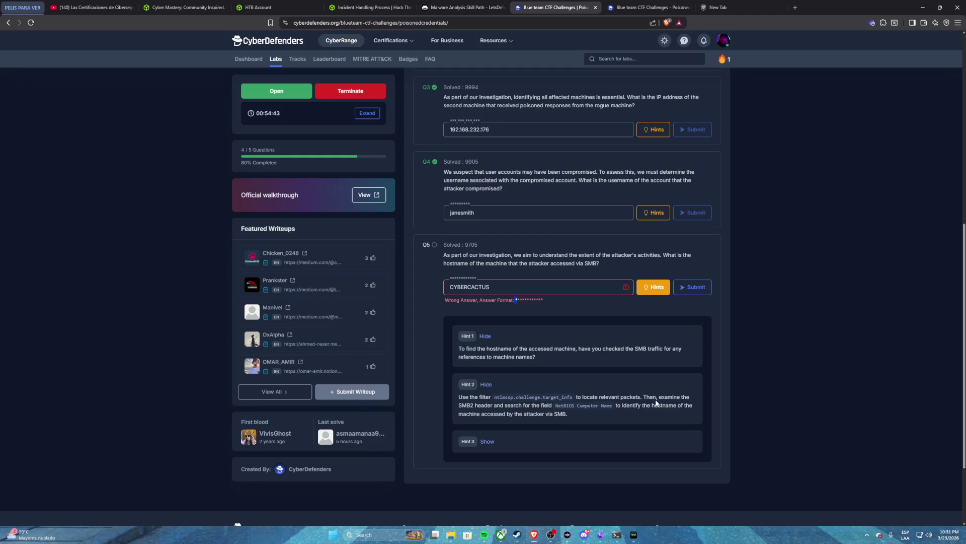
pyautogui.moveTo(463, 406)
pyautogui.mouseDown()
pyautogui.moveTo(568, 414)
pyautogui.moveTo(599, 406)
pyautogui.mouseUp()
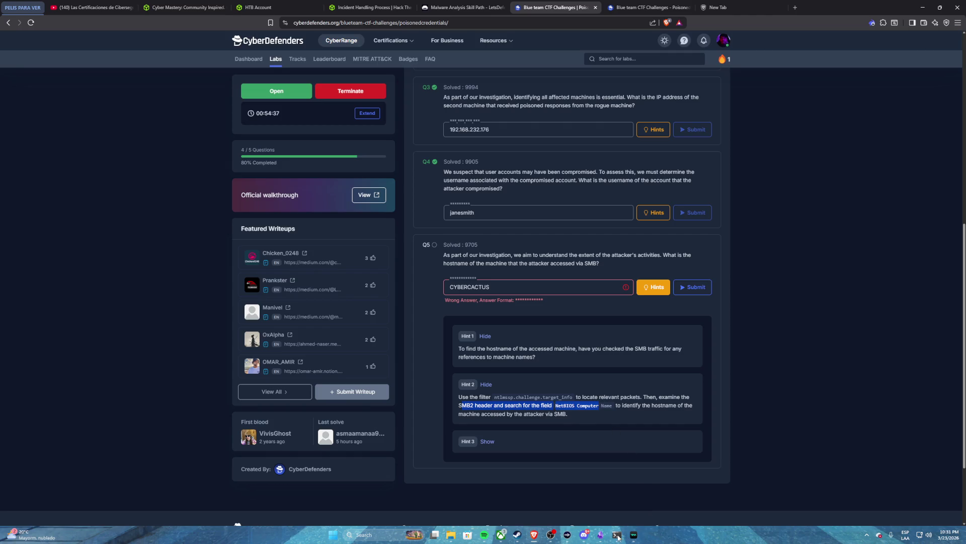
pyautogui.hotkey('ctrl', 'Tab')
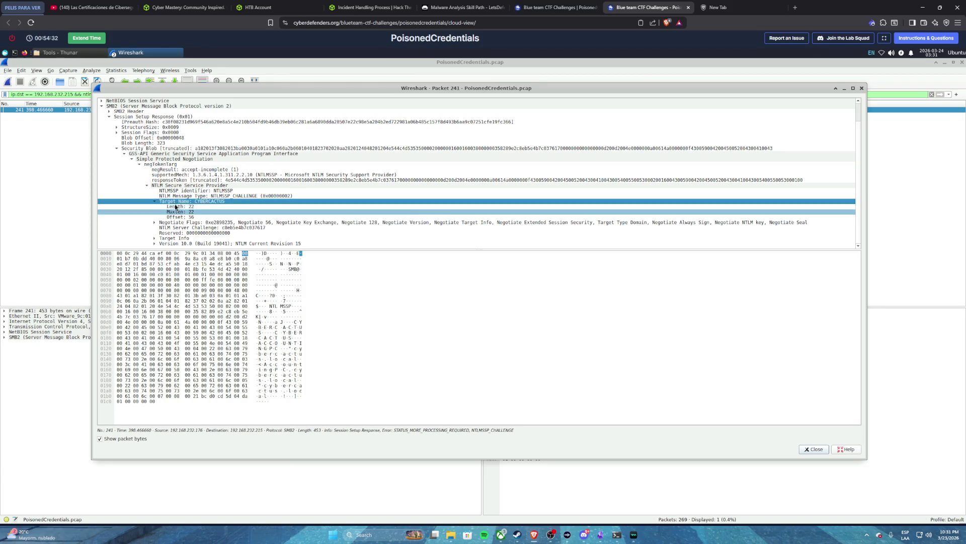
# - Re-examine packet 241's SMB2 Header, Session Id and Flags, then reopen the Session Setup Response
pyautogui.click(147, 187)
pyautogui.click(146, 187)
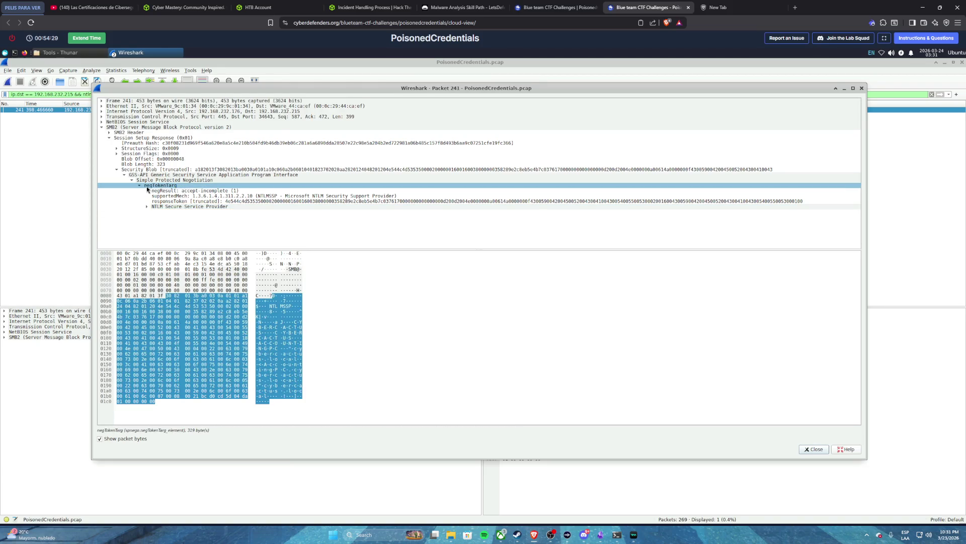
pyautogui.click(109, 138)
pyautogui.click(110, 133)
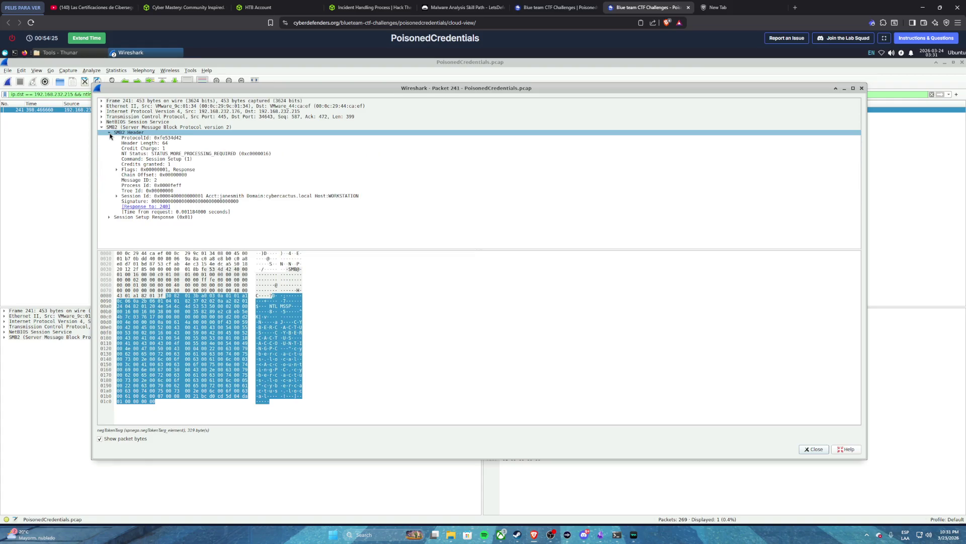
pyautogui.click(117, 196)
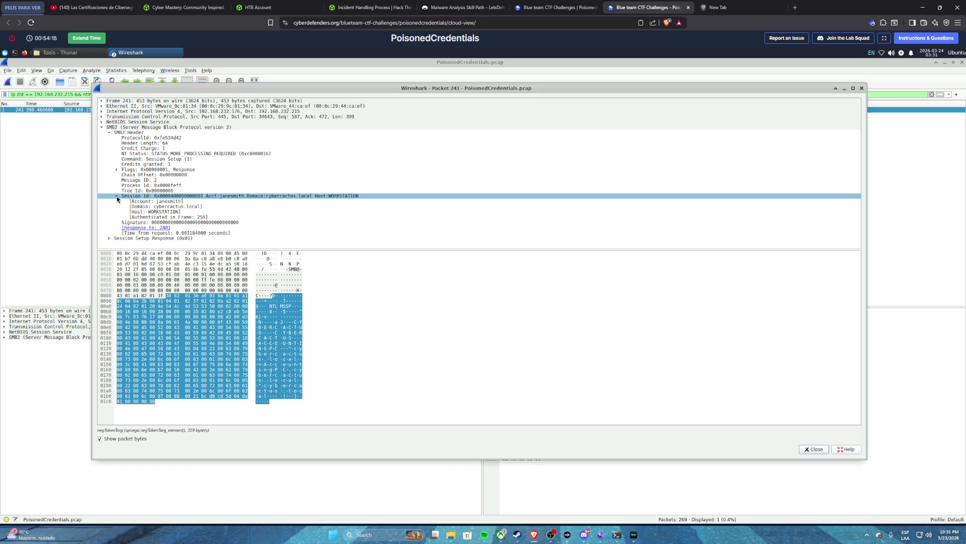
pyautogui.click(117, 196)
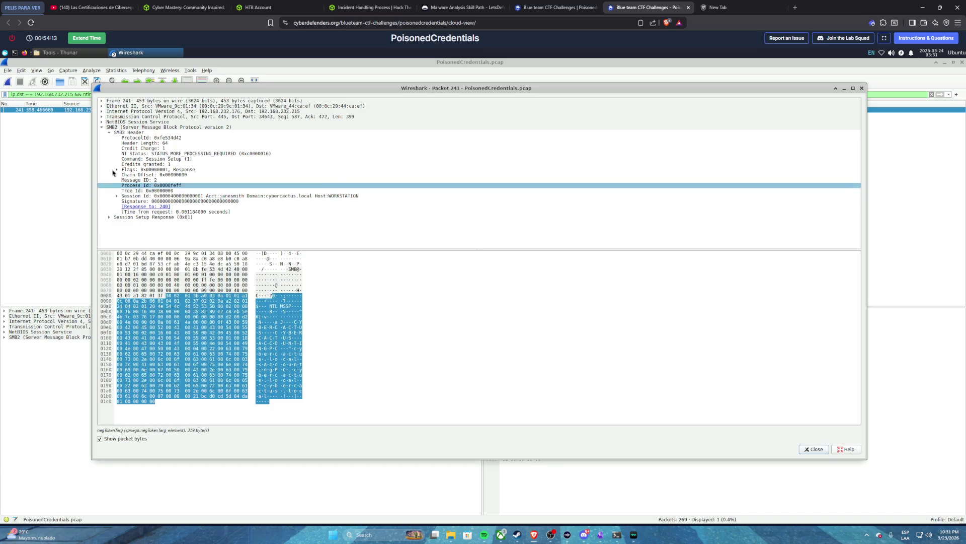
pyautogui.click(117, 170)
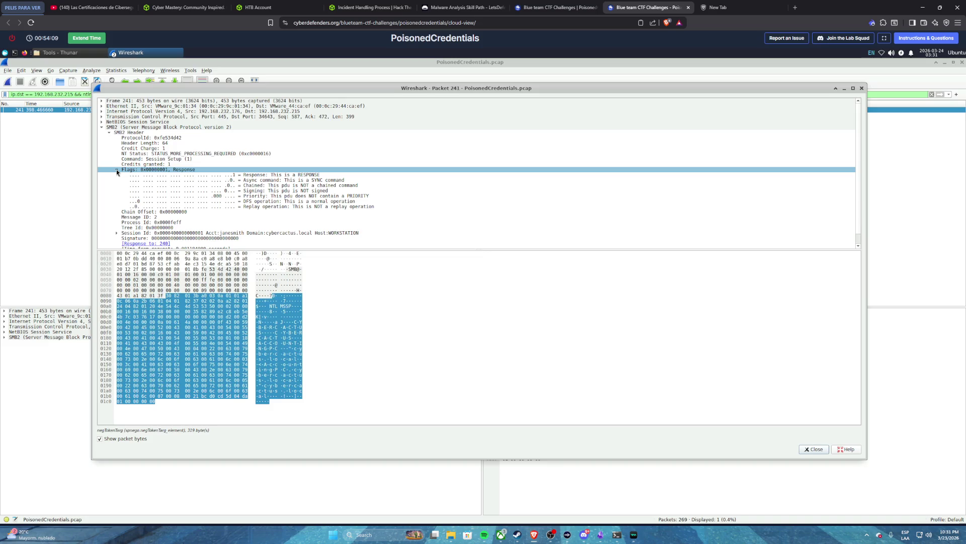
pyautogui.click(117, 170)
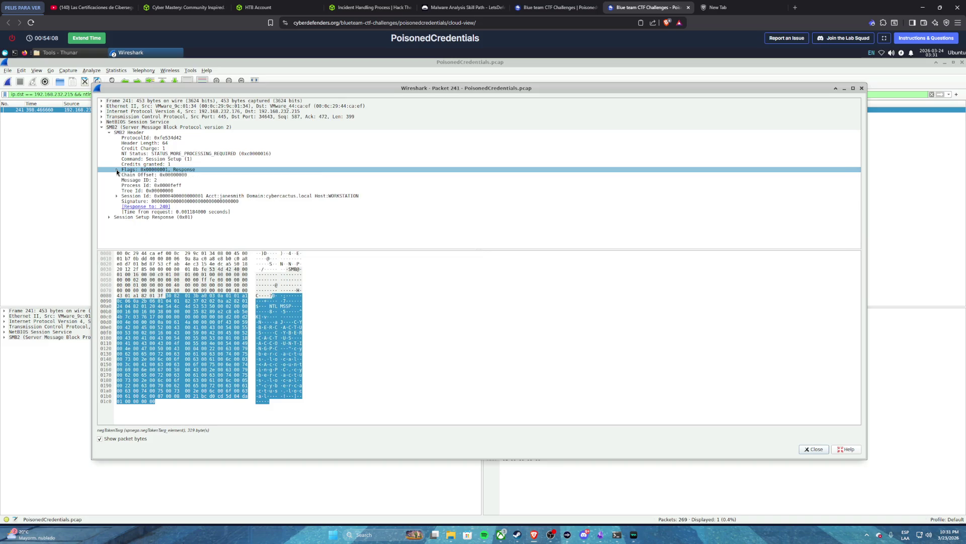
pyautogui.click(110, 218)
pyautogui.scroll(-1, 195, 234)
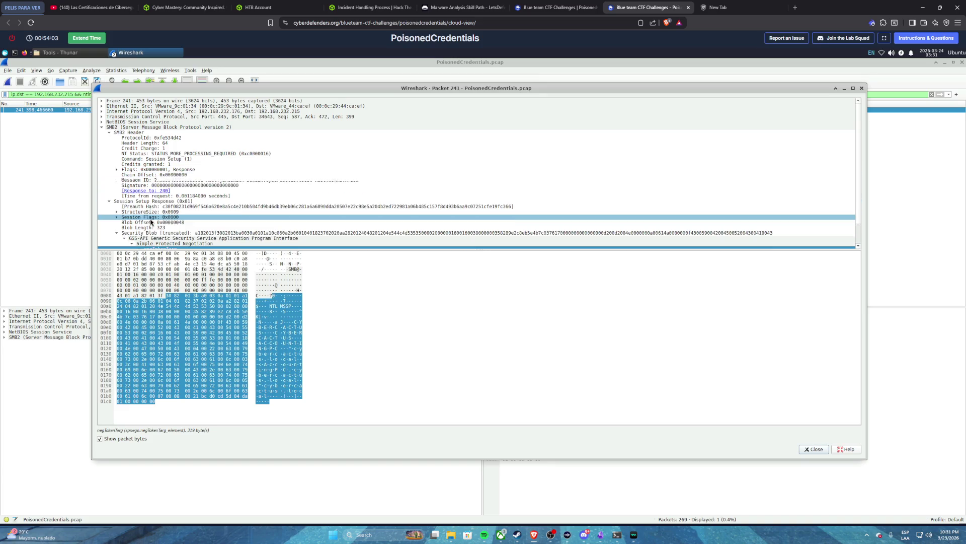
pyautogui.scroll(-2, 211, 200)
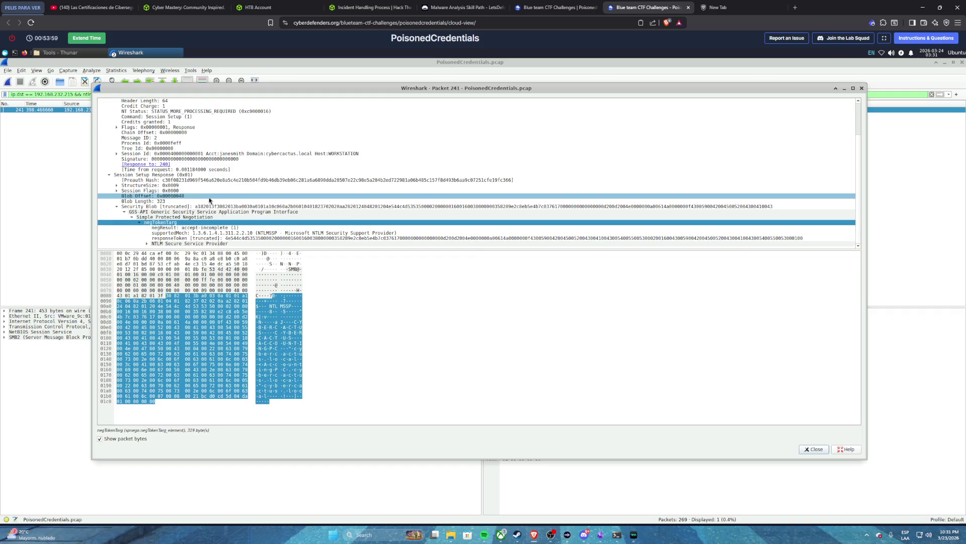
pyautogui.click(554, 7)
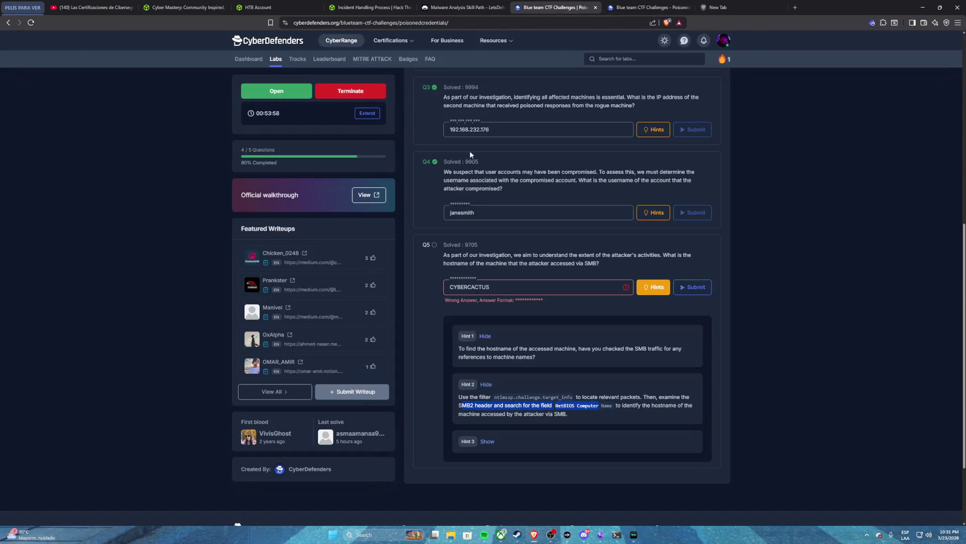
# - Reveal Q5's Hint 3 ip.dst filter and close the packet 241 details window
pyautogui.click(487, 441)
pyautogui.scroll(-2, 499, 344)
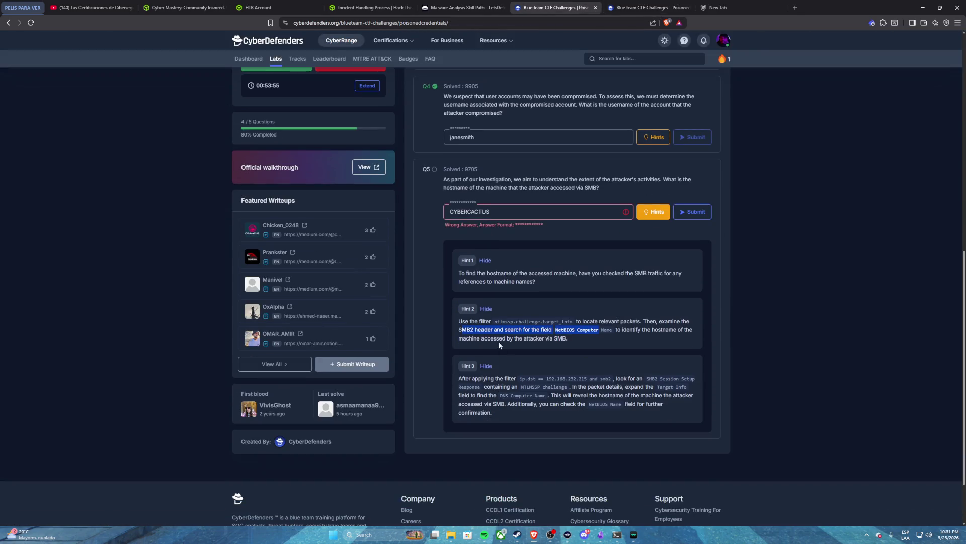
pyautogui.moveTo(521, 379); pyautogui.dragTo(615, 376)
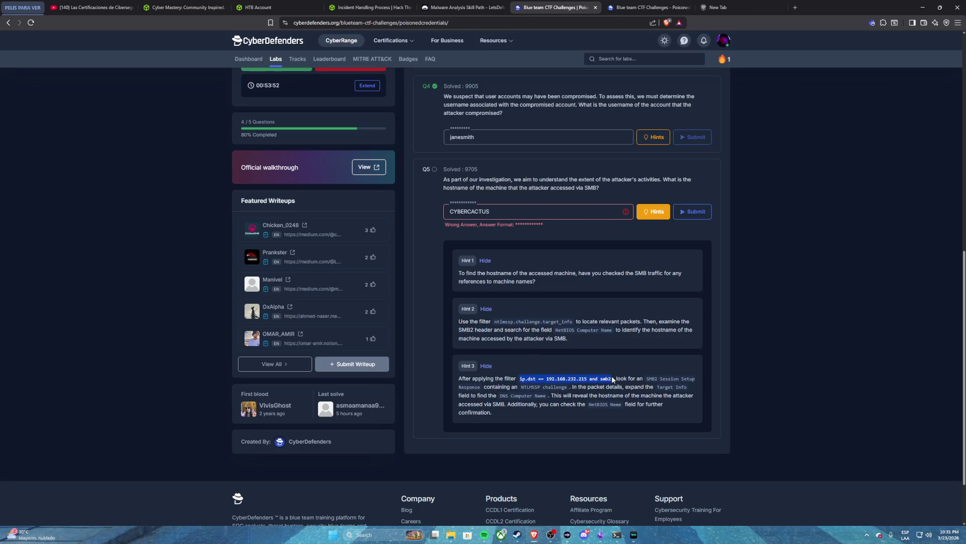
pyautogui.click(649, 7)
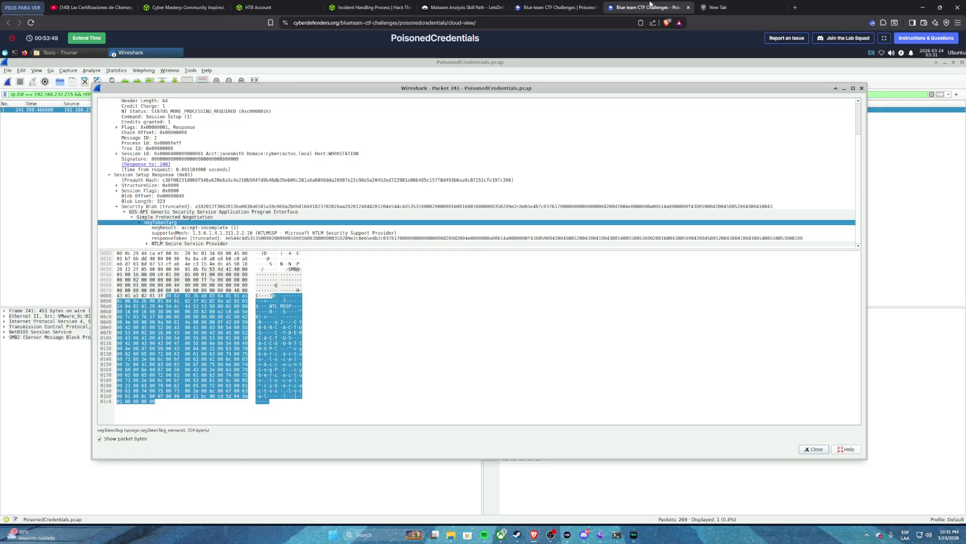
pyautogui.click(863, 90)
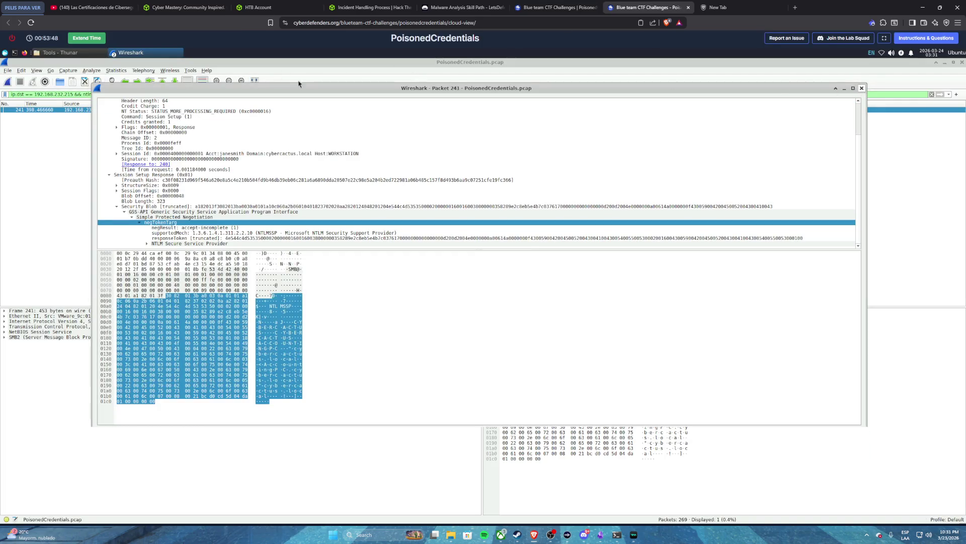
pyautogui.tripleClick(206, 94)
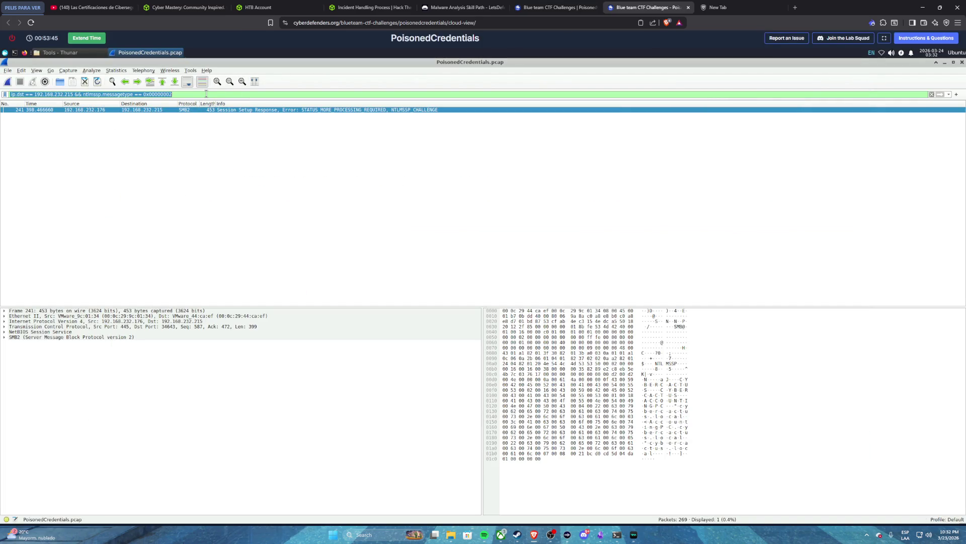
pyautogui.tripleClick(206, 94)
# - Copy Hint 3's ip.dst filter and select Wireshark's current display filter for replacement
pyautogui.click(556, 7)
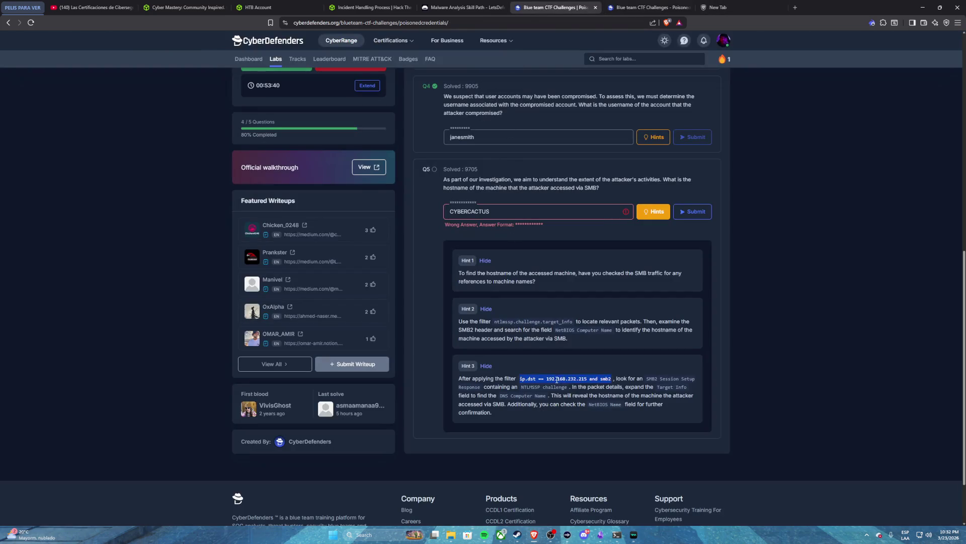
pyautogui.rightClick(557, 380)
pyautogui.click(569, 385)
pyautogui.click(614, 12)
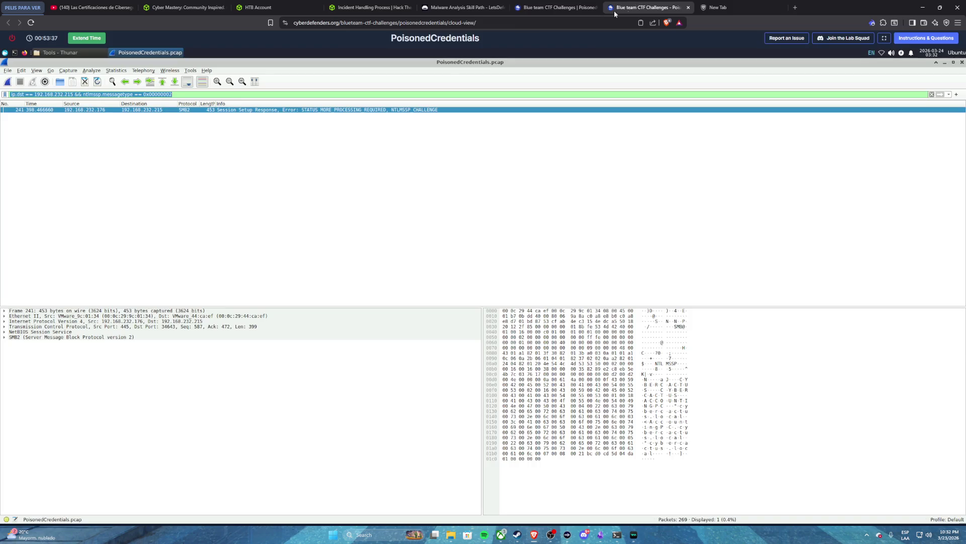
pyautogui.tripleClick(182, 94)
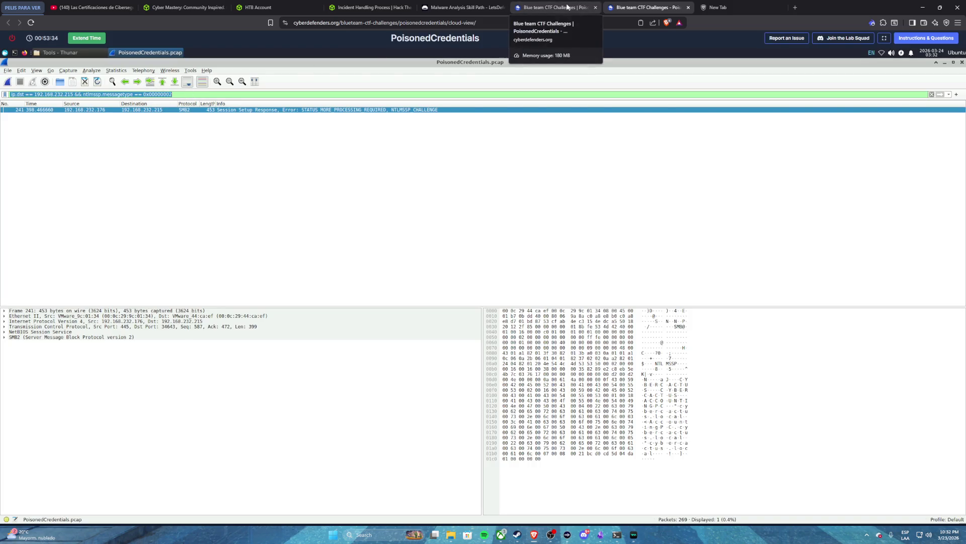
pyautogui.click(99, 53)
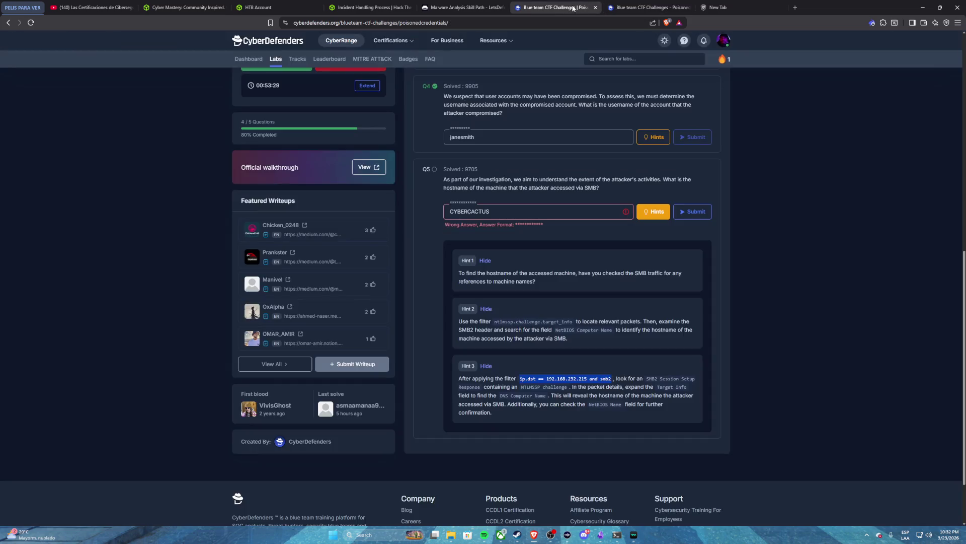
pyautogui.click(553, 7)
pyautogui.tripleClick(533, 376)
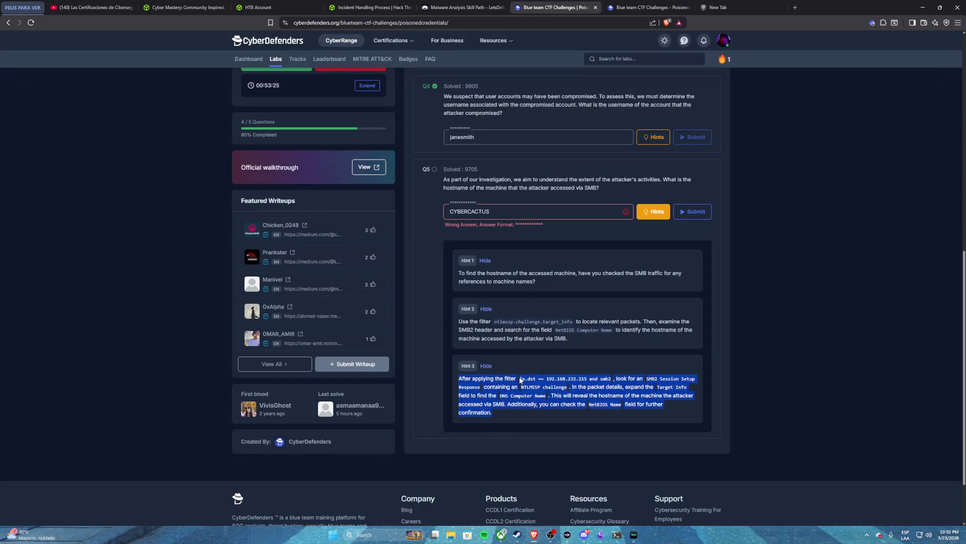
pyautogui.click(521, 380)
pyautogui.moveTo(521, 379); pyautogui.dragTo(613, 384)
pyautogui.click(640, 8)
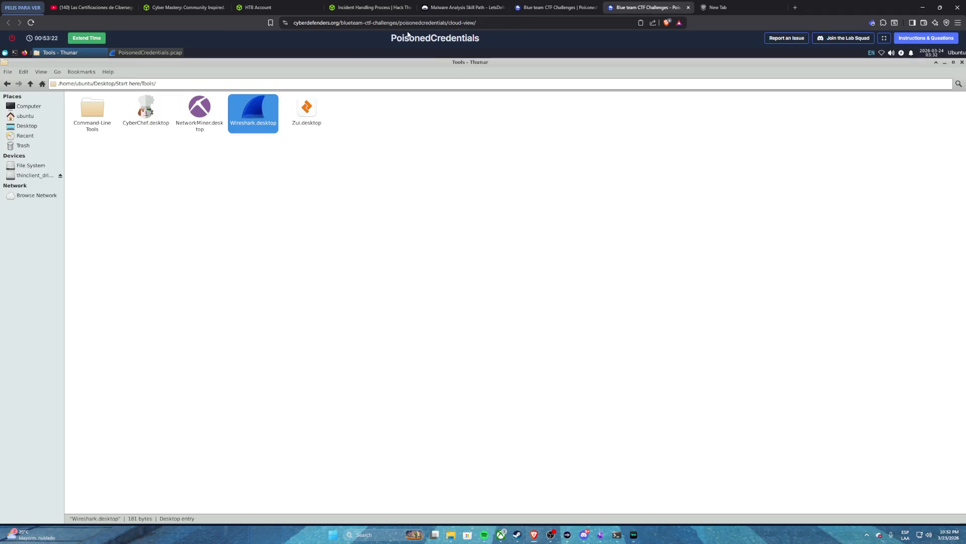
pyautogui.click(290, 22)
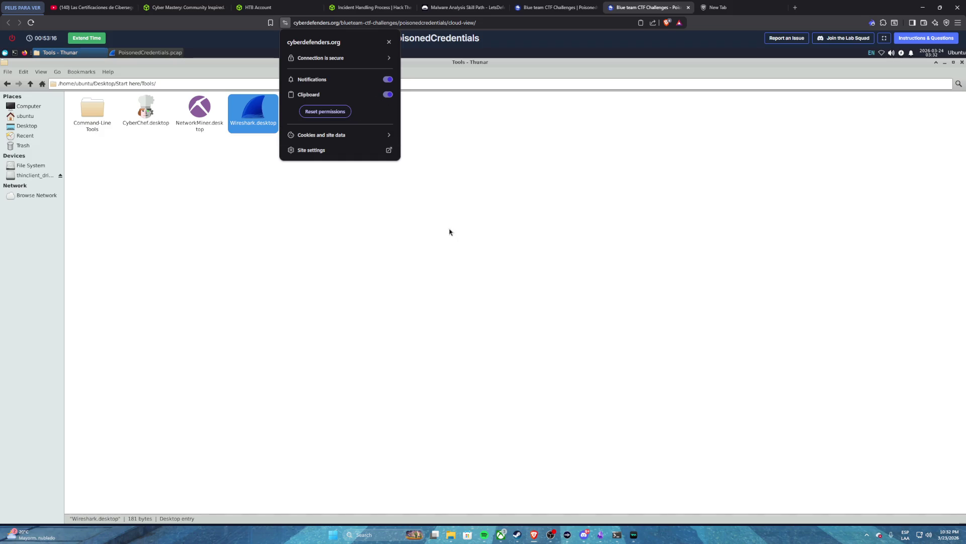
pyautogui.click(417, 255)
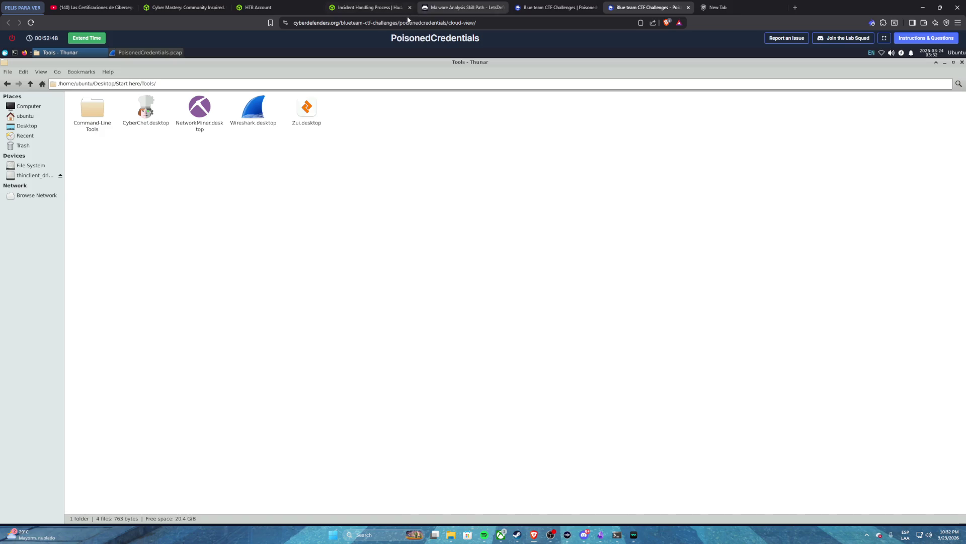
# - Clear the display filter on PoisonedCredentials.pcap and return to the Claude Code conversation
pyautogui.click(126, 55)
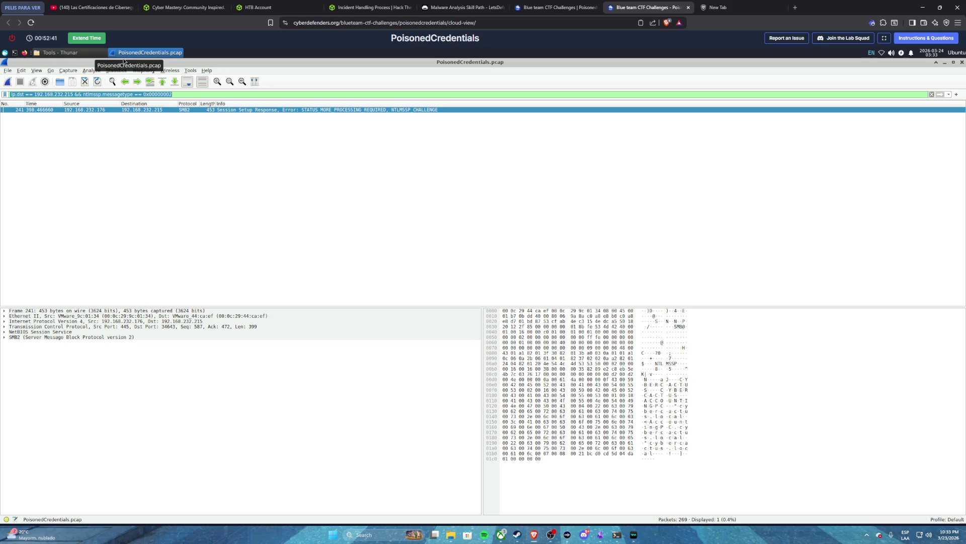
pyautogui.tripleClick(204, 95)
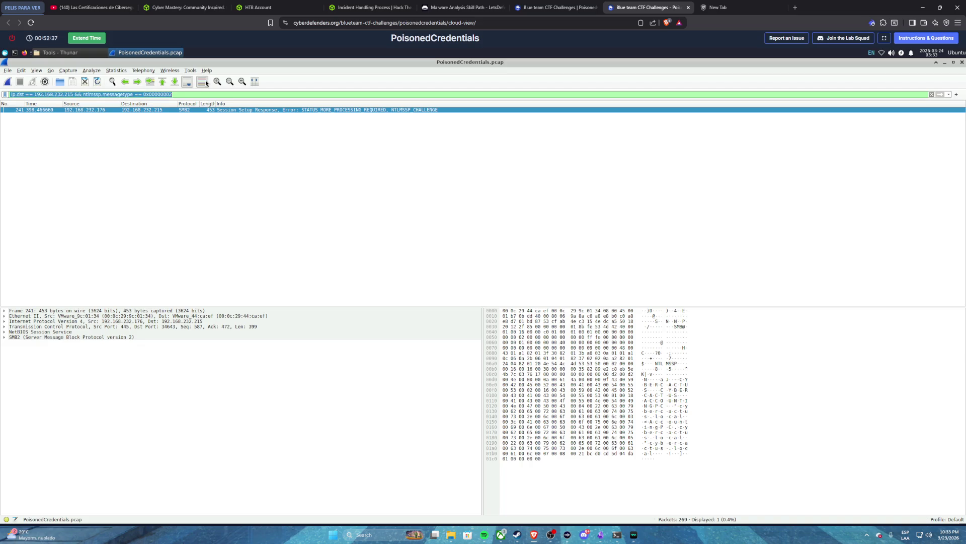
pyautogui.press('BackSpace')
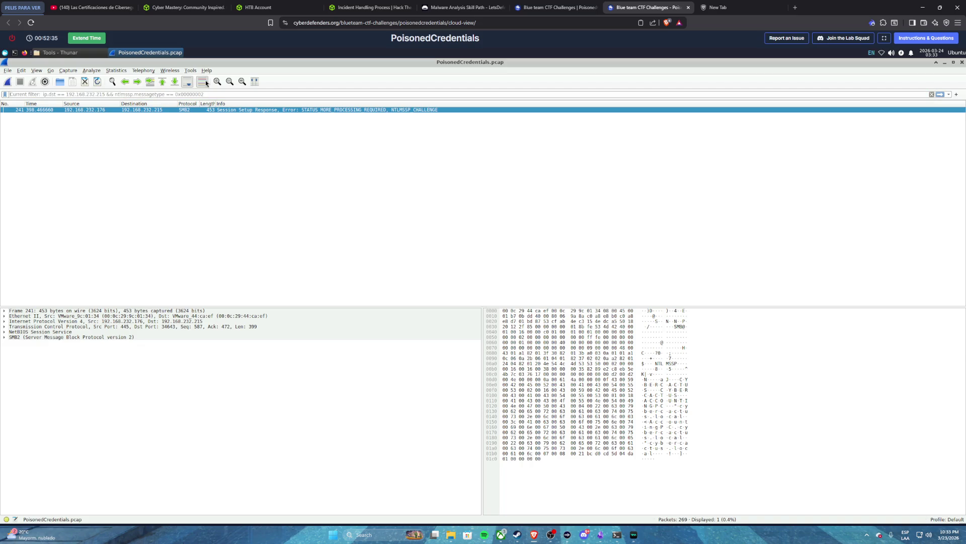
pyautogui.click(617, 534)
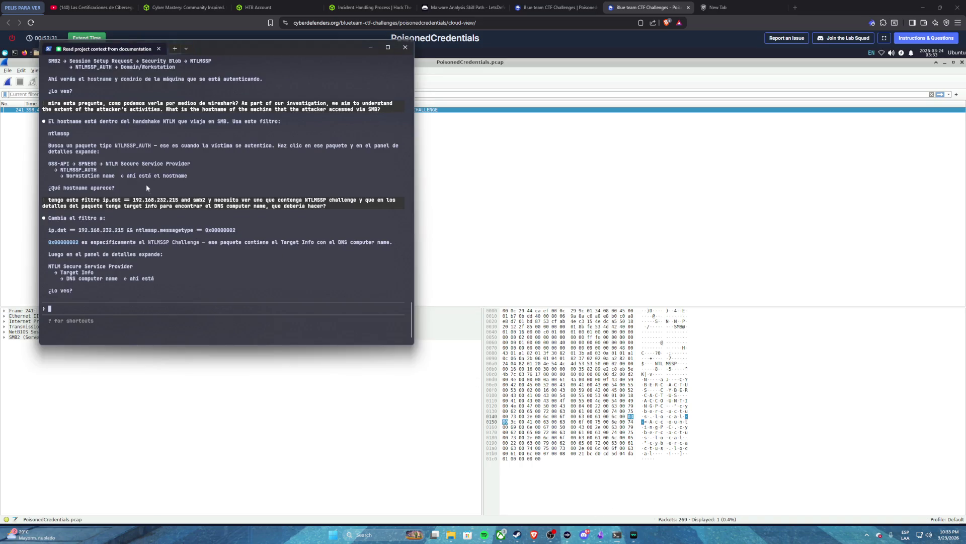
# - Reread Claude Code's NTLMSSP challenge filter advice, then bring the CyberDefenders questions page forward
pyautogui.scroll(5, 196, 117)
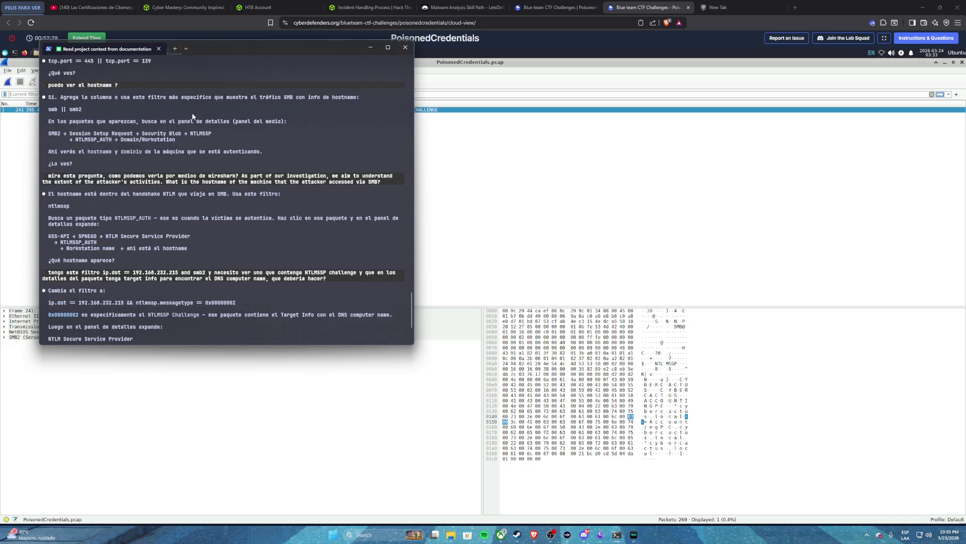
pyautogui.scroll(5, 189, 112)
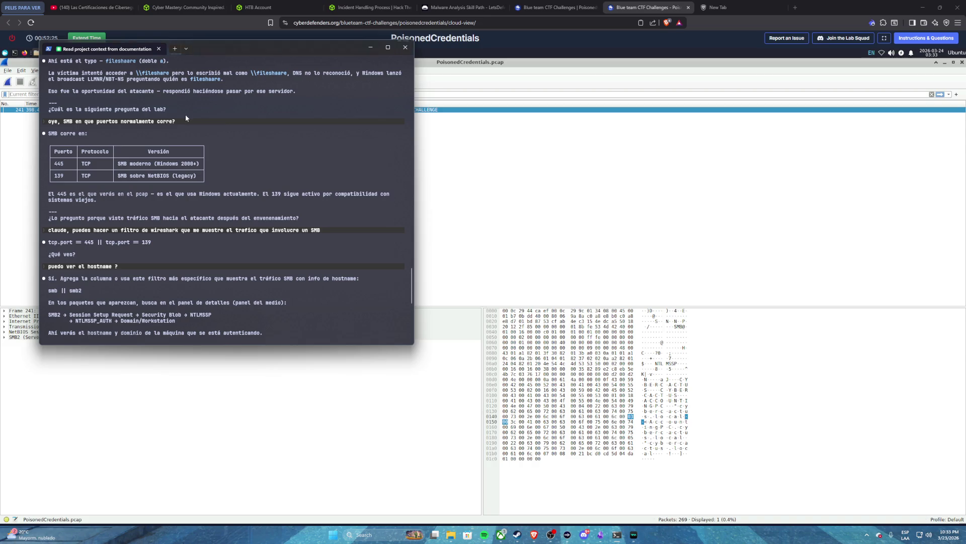
pyautogui.scroll(-3, 186, 117)
pyautogui.scroll(-7, 185, 117)
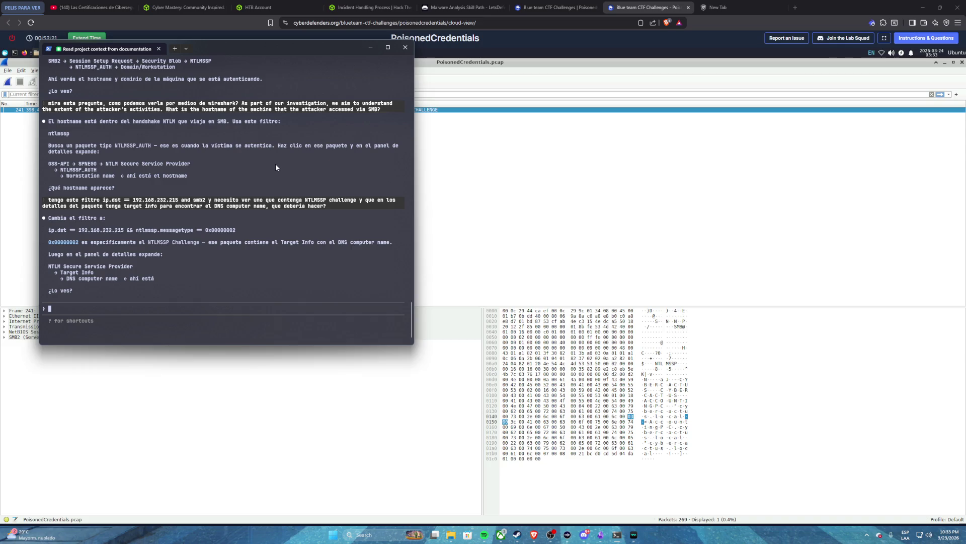
pyautogui.click(549, 212)
pyautogui.click(570, 10)
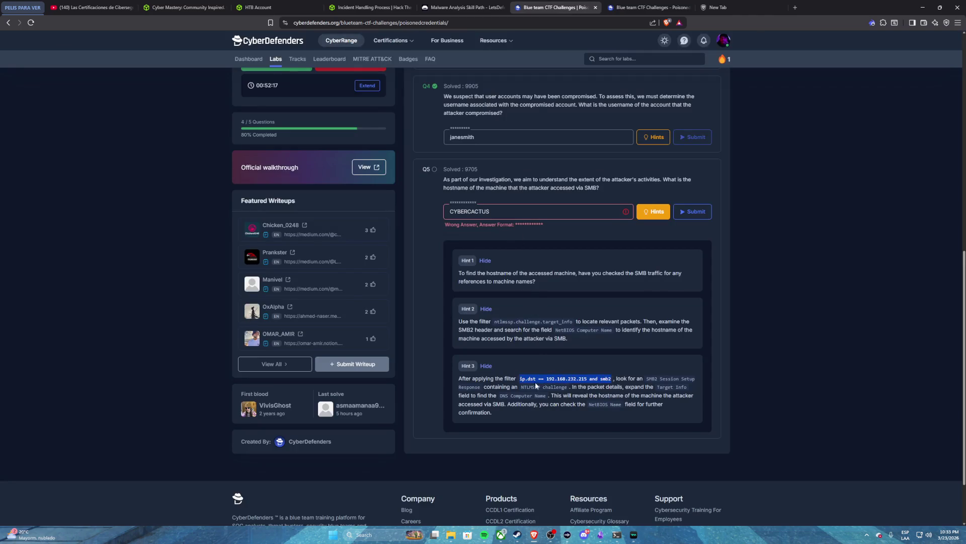
# - Deselect the filter text in Q5's Hint 3 and return to the packet 241 capture
pyautogui.click(585, 381)
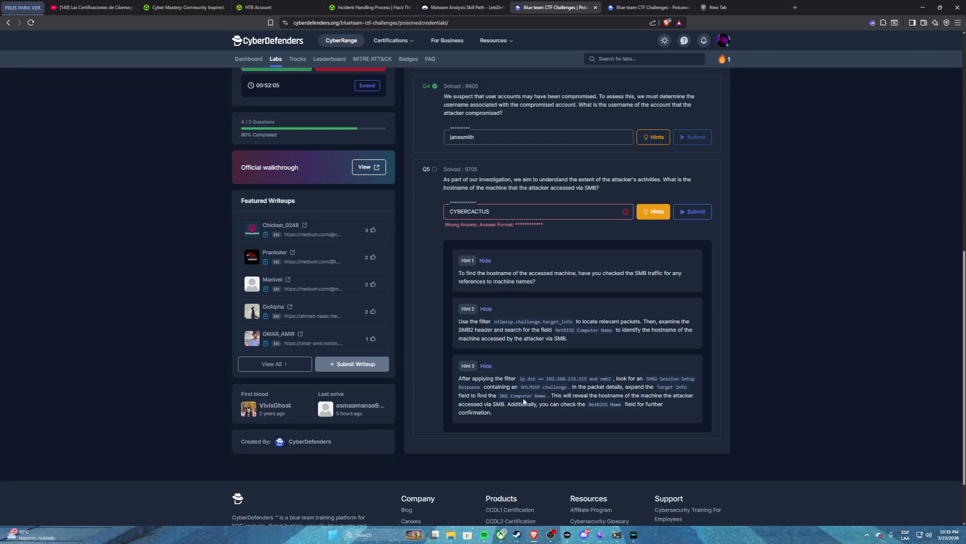
pyautogui.click(635, 8)
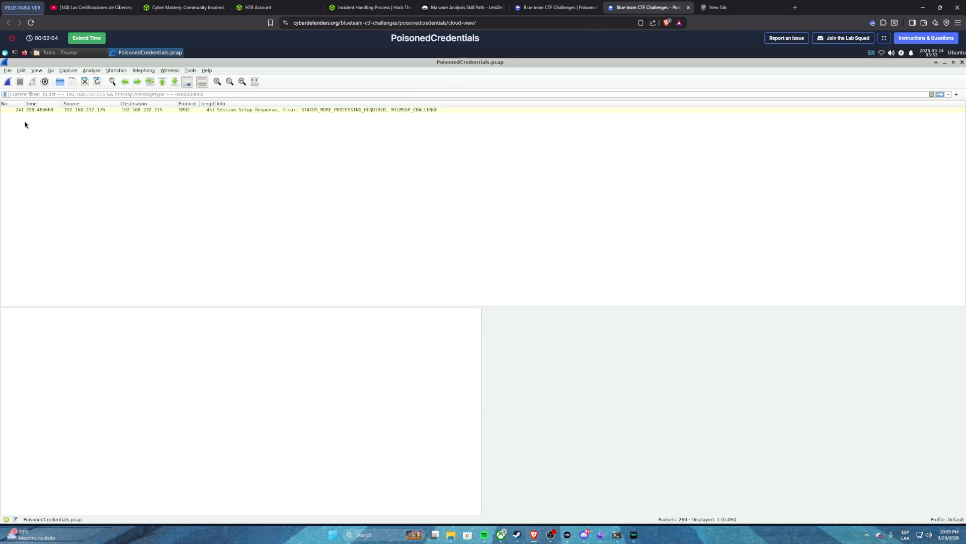
# - Open packet 241's details and expand the Security Blob down to Target Name CYBERCACTUS
pyautogui.doubleClick(62, 109)
pyautogui.click(143, 206)
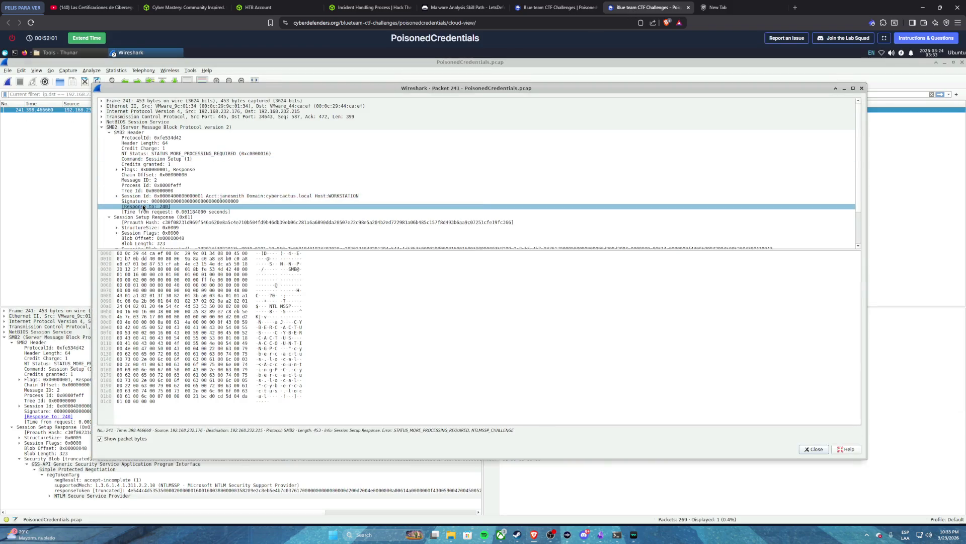
pyautogui.scroll(-3, 144, 206)
pyautogui.click(116, 206)
pyautogui.click(103, 217)
pyautogui.moveTo(111, 216)
pyautogui.mouseDown()
pyautogui.moveTo(117, 192)
pyautogui.moveTo(153, 244)
pyautogui.moveTo(151, 233)
pyautogui.moveTo(168, 229)
pyautogui.mouseUp()
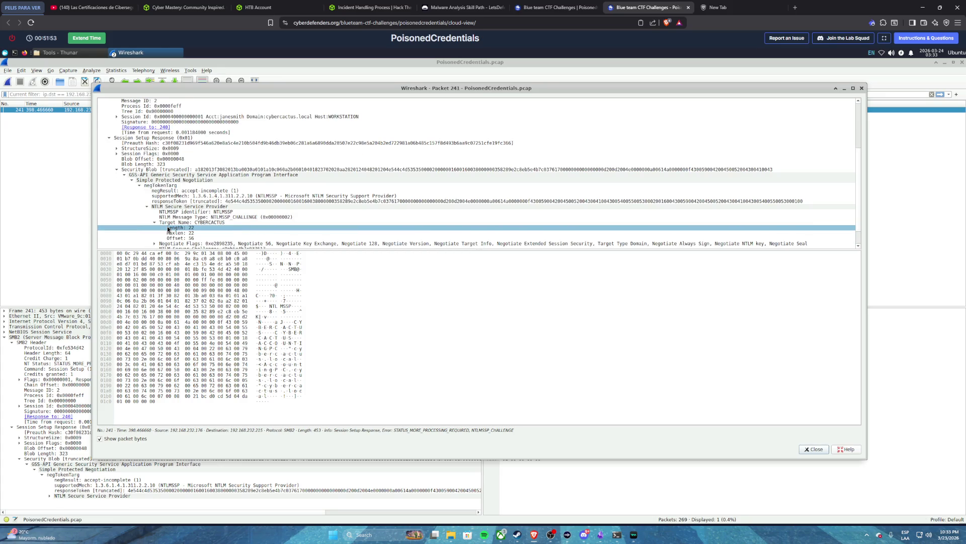
pyautogui.scroll(-1, 186, 225)
pyautogui.click(186, 225)
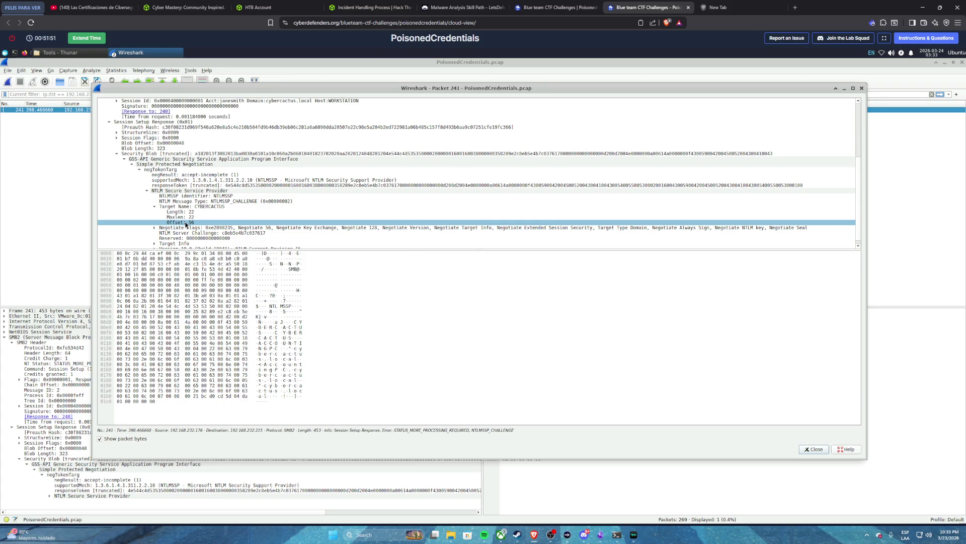
pyautogui.click(186, 211)
pyautogui.click(190, 206)
pyautogui.scroll(-1, 191, 204)
pyautogui.moveTo(186, 211); pyautogui.dragTo(181, 230)
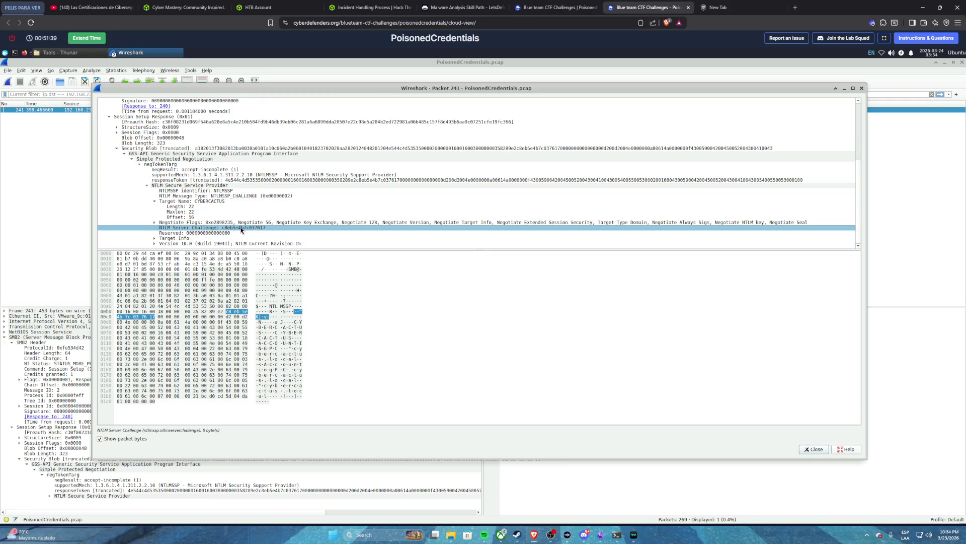
# - Check the question page's hint about the computer name, then return to Wireshark
pyautogui.click(554, 7)
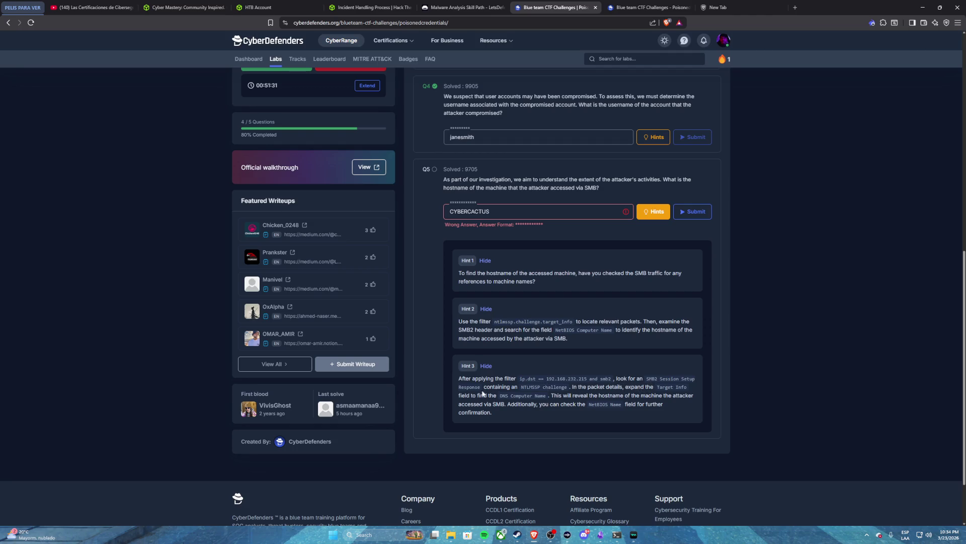
pyautogui.moveTo(502, 395)
pyautogui.mouseDown()
pyautogui.moveTo(569, 387)
pyautogui.moveTo(549, 396)
pyautogui.mouseUp()
pyautogui.click(619, 5)
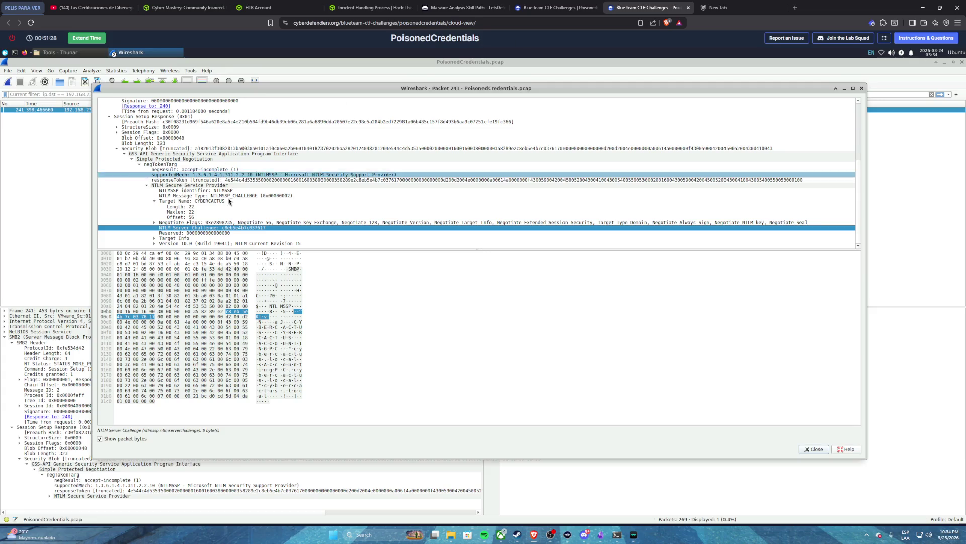
# - Expand the Target Info of the NTLM Secure Service Provider challenge
pyautogui.click(243, 185)
pyautogui.scroll(-5, 243, 196)
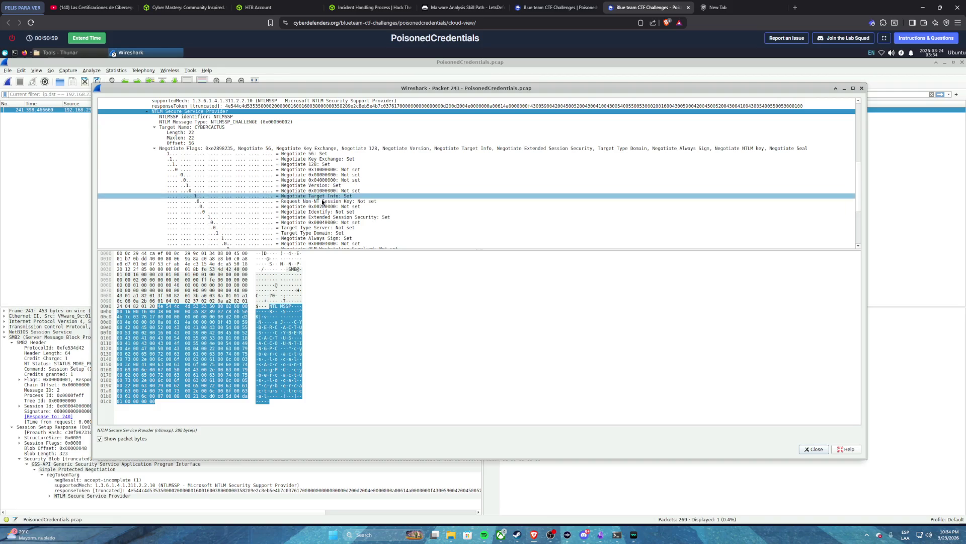
pyautogui.scroll(-2, 322, 198)
pyautogui.scroll(-2, 322, 201)
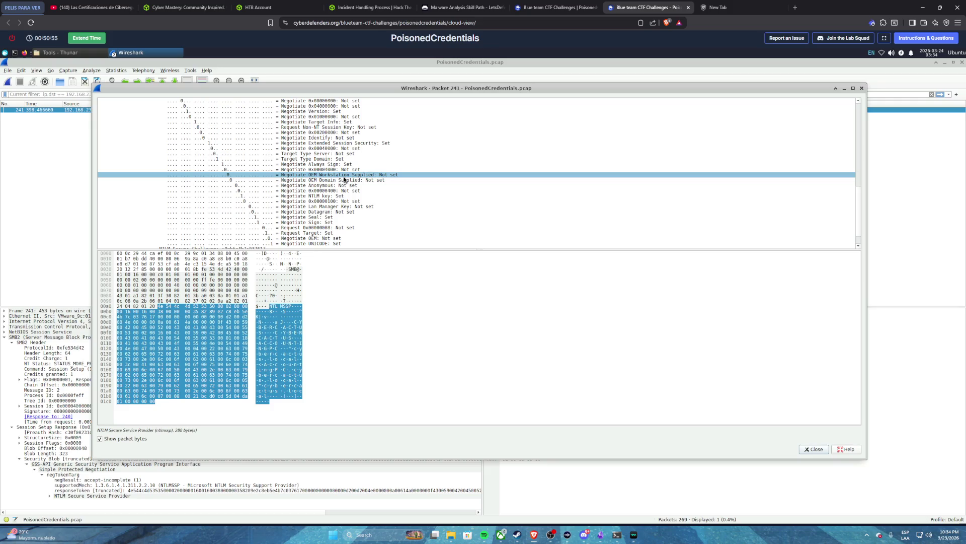
pyautogui.scroll(-1, 344, 180)
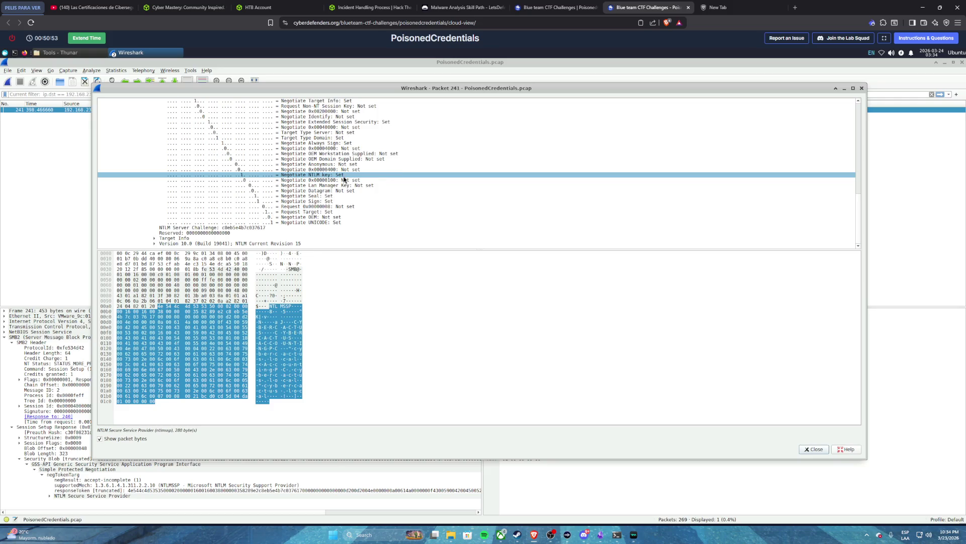
pyautogui.click(155, 238)
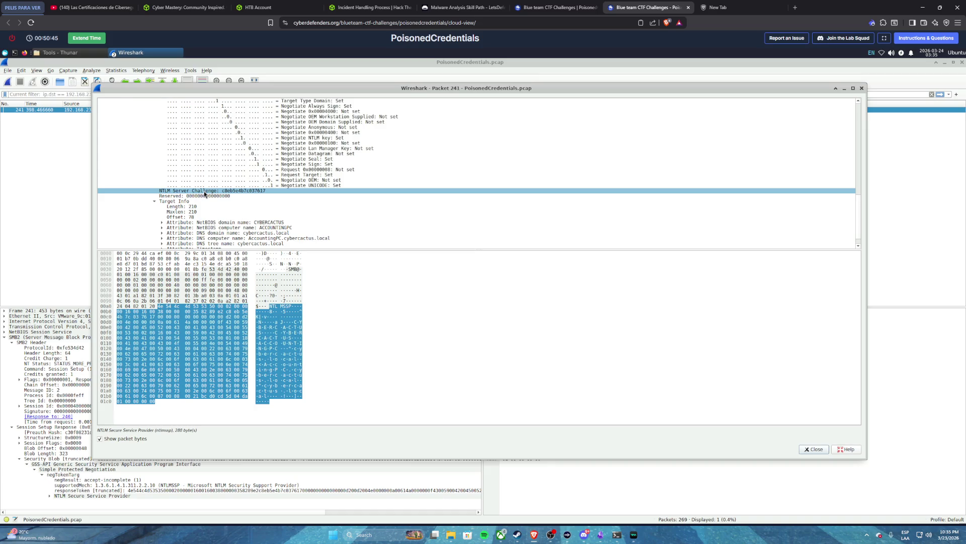
pyautogui.scroll(-1, 205, 194)
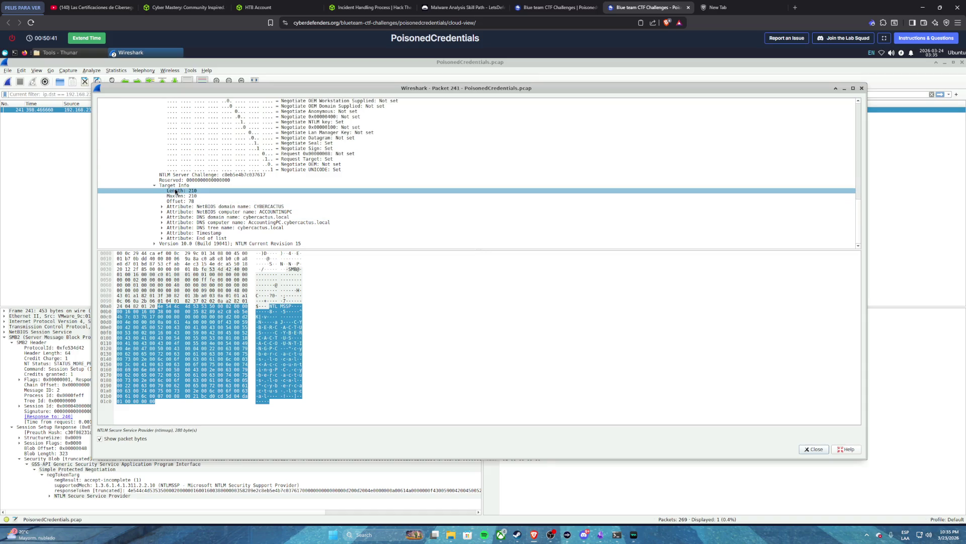
# - Expand the DNS domain name attribute, then select Q5's rejected CYBERCACTUS answer
pyautogui.click(162, 217)
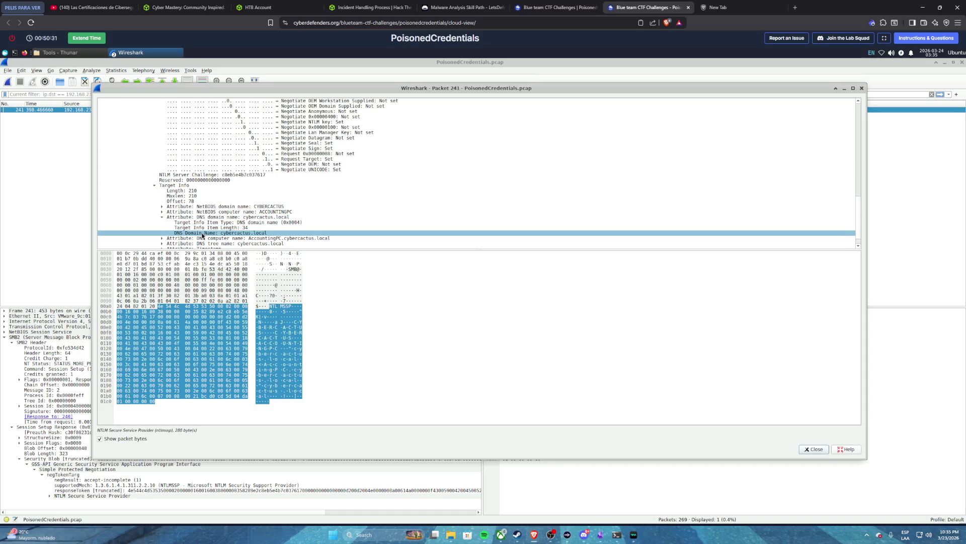
pyautogui.click(230, 234)
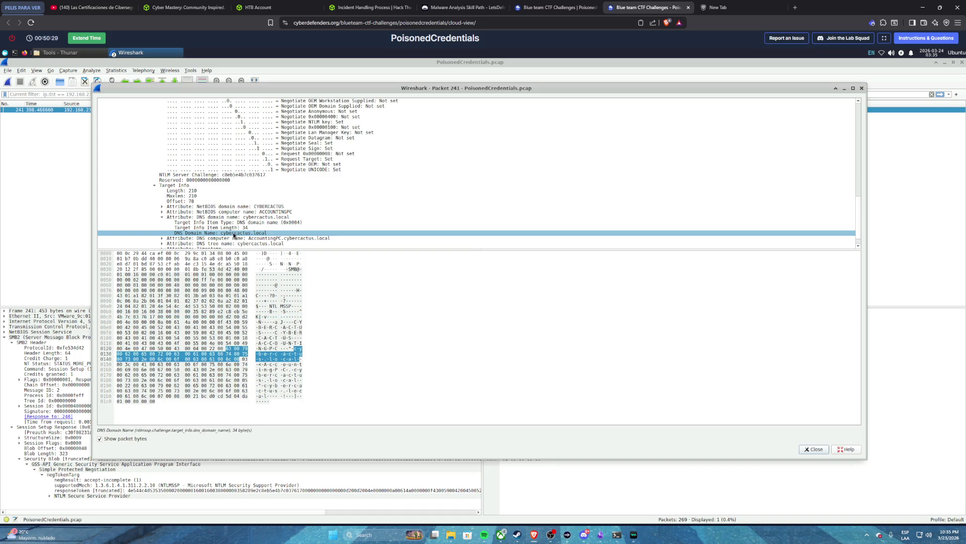
pyautogui.rightClick(233, 235)
pyautogui.moveTo(252, 278)
pyautogui.press('Escape')
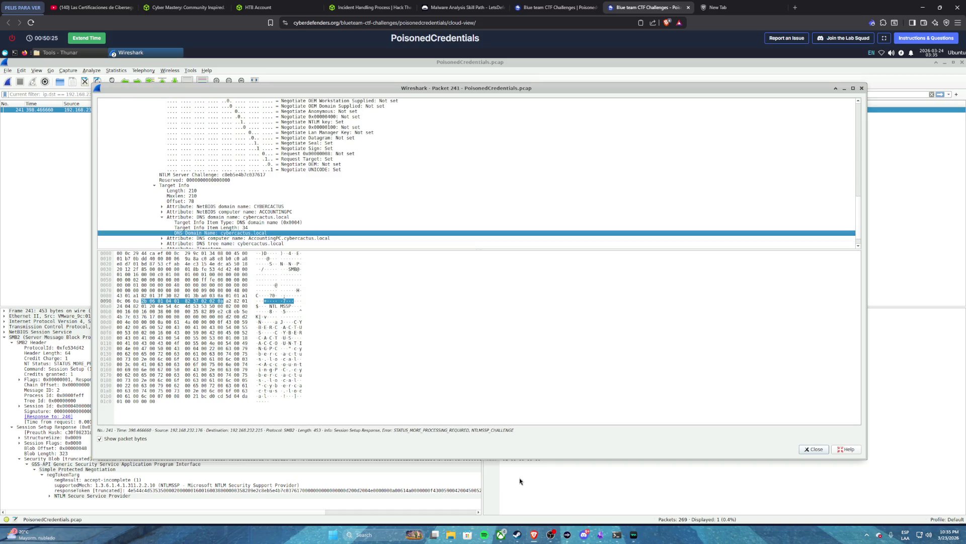
pyautogui.click(567, 7)
pyautogui.moveTo(493, 211); pyautogui.dragTo(367, 208)
# - Submit cybercactus.local as the Q5 hostname, which is rejected, and return to Wireshark
pyautogui.write('cYBERCA')
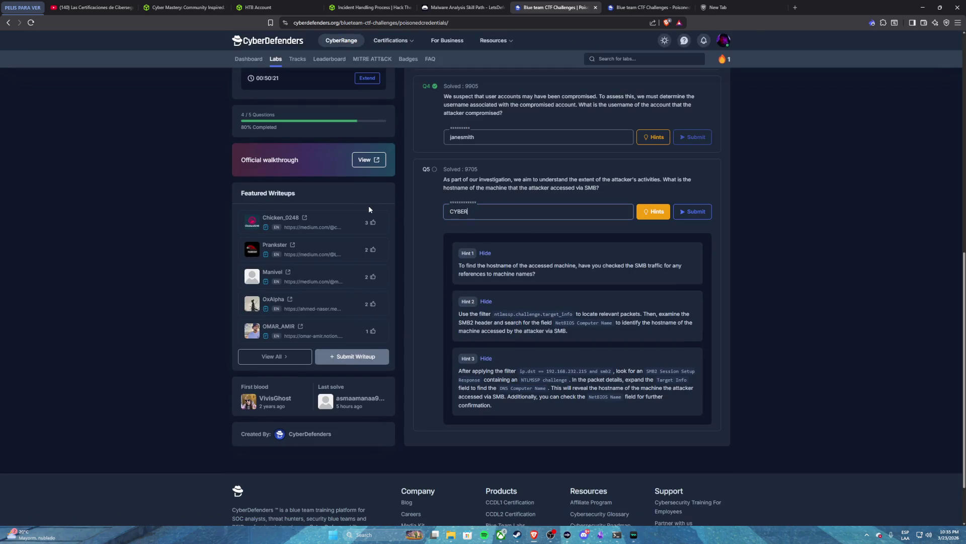
pyautogui.press('BackSpace')
pyautogui.press('BackSpace')
pyautogui.press('BackSpace')
pyautogui.write('ybercactus.lo')
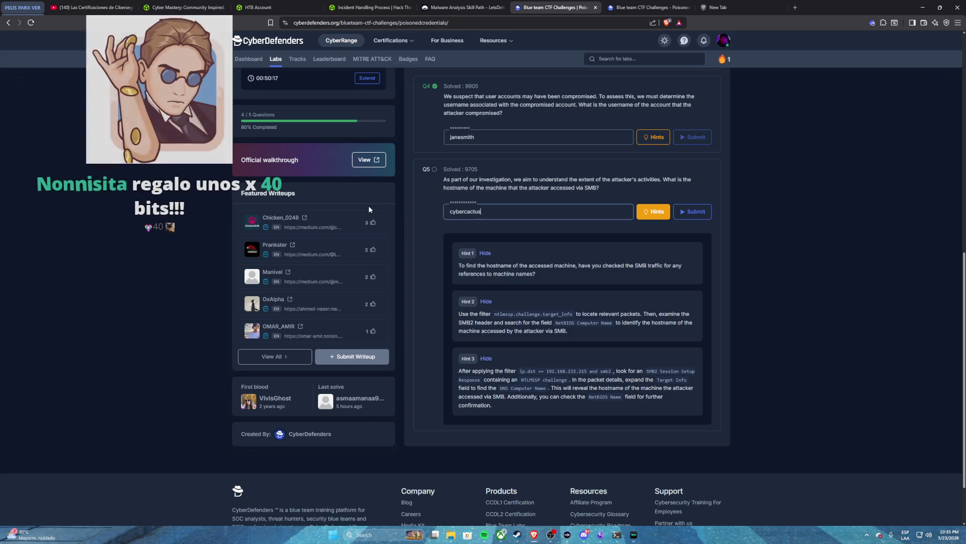
pyautogui.write('cal')
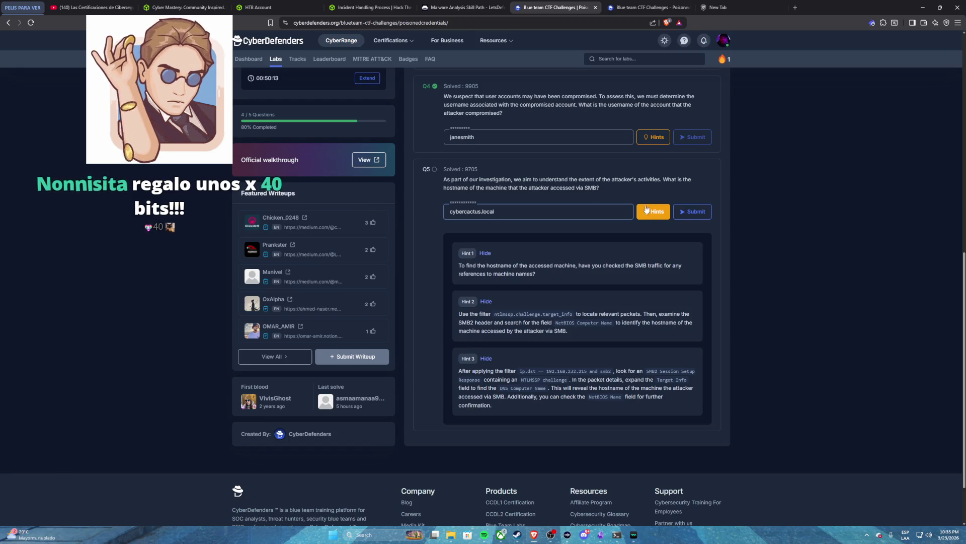
pyautogui.click(690, 213)
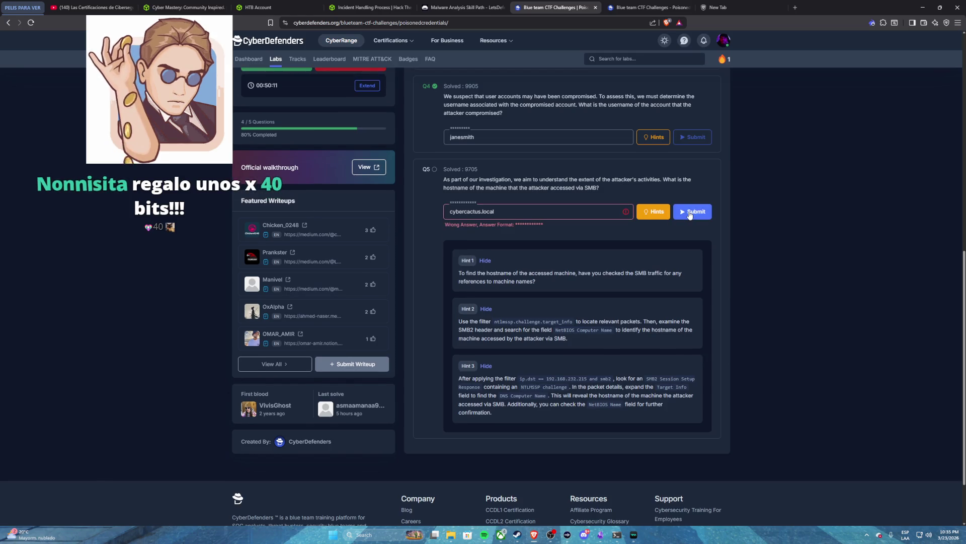
pyautogui.doubleClick(459, 211)
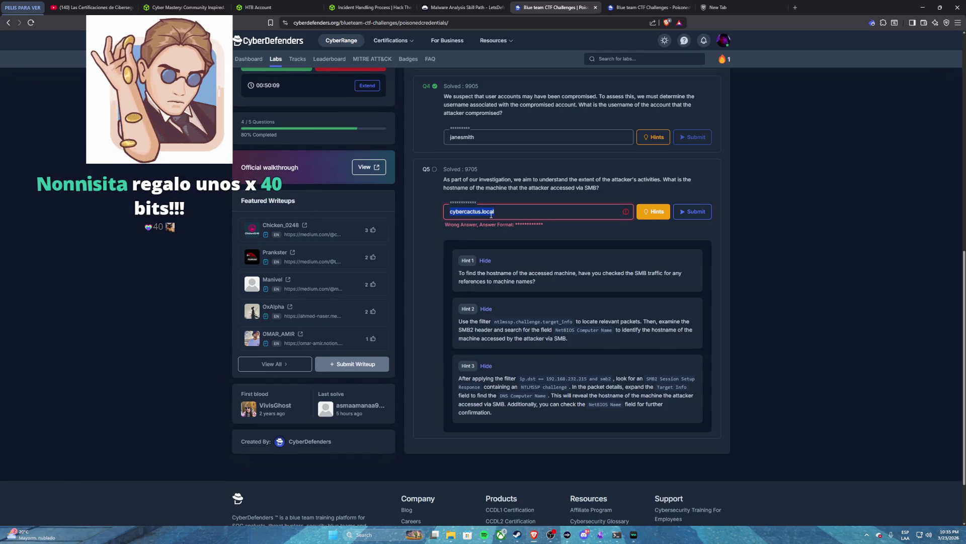
pyautogui.click(631, 7)
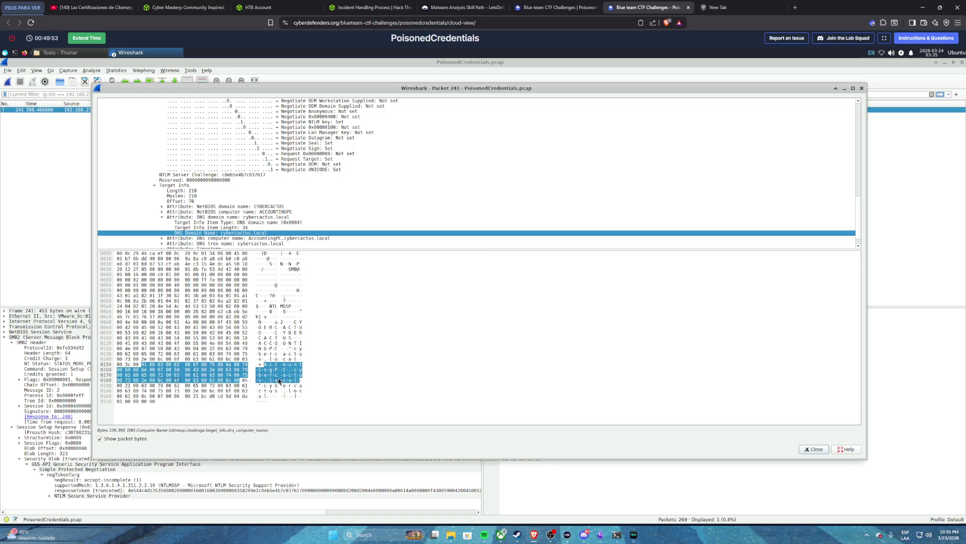
# - Copy the NetBIOS computer name ACCOUNTINGPC field from packet 241's Target Info
pyautogui.click(277, 212)
pyautogui.rightClick(276, 214)
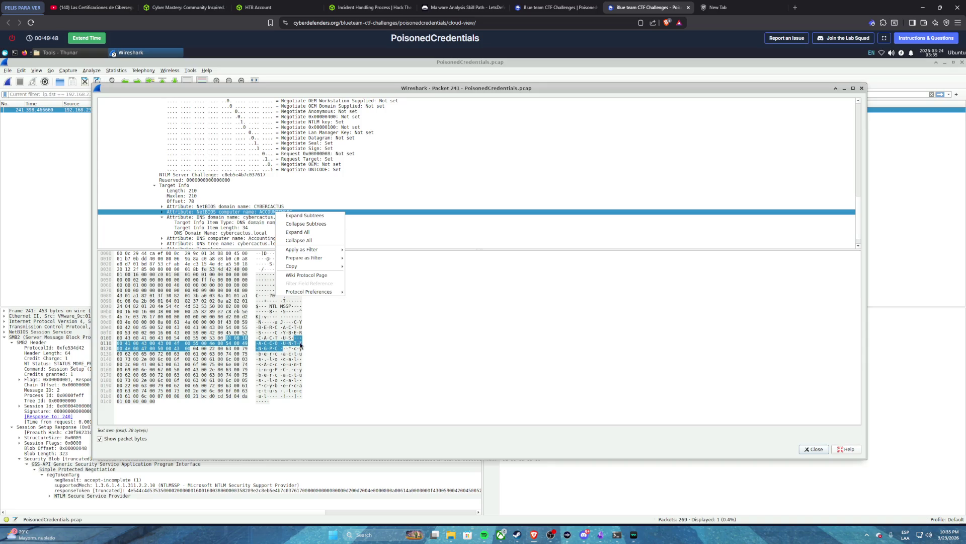
pyautogui.moveTo(294, 268)
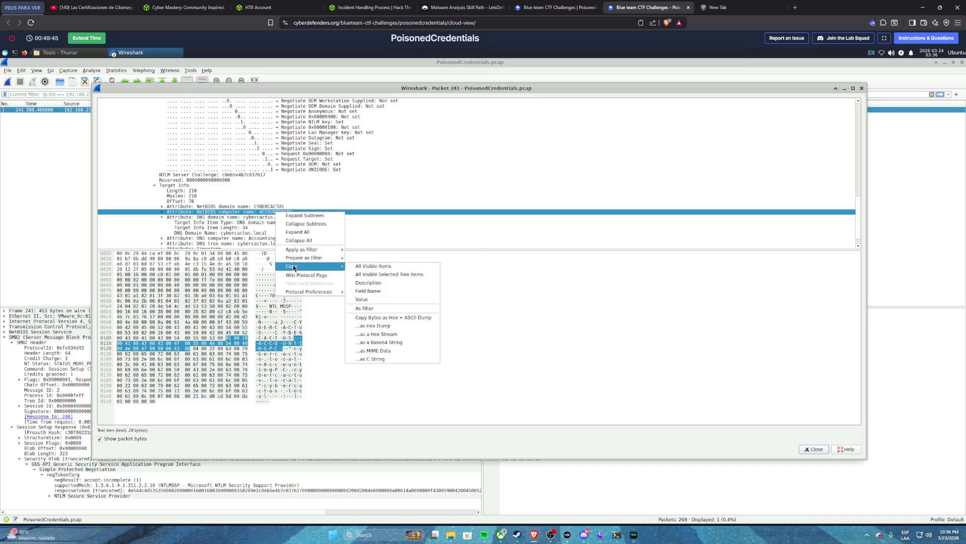
pyautogui.click(379, 292)
pyautogui.click(379, 295)
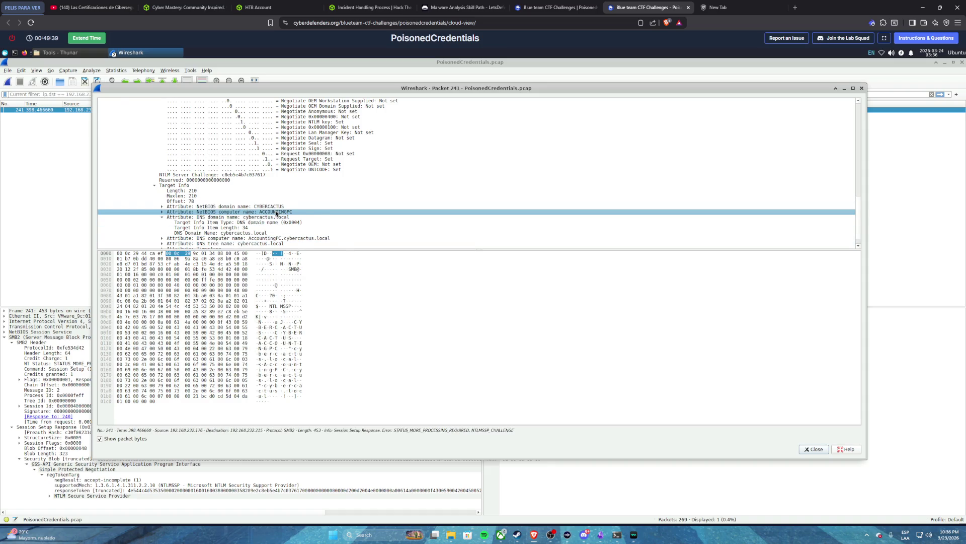
pyautogui.rightClick(276, 213)
pyautogui.moveTo(304, 267)
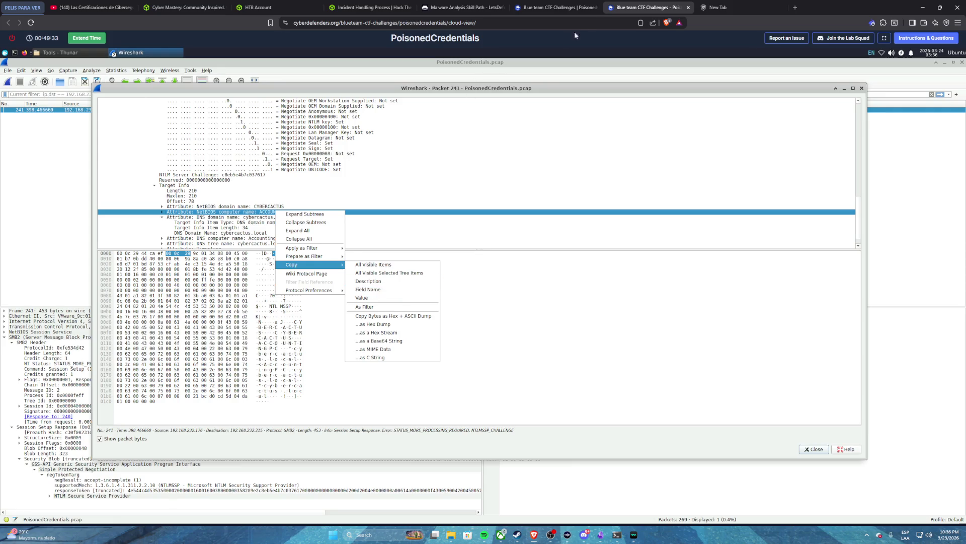
pyautogui.click(544, 7)
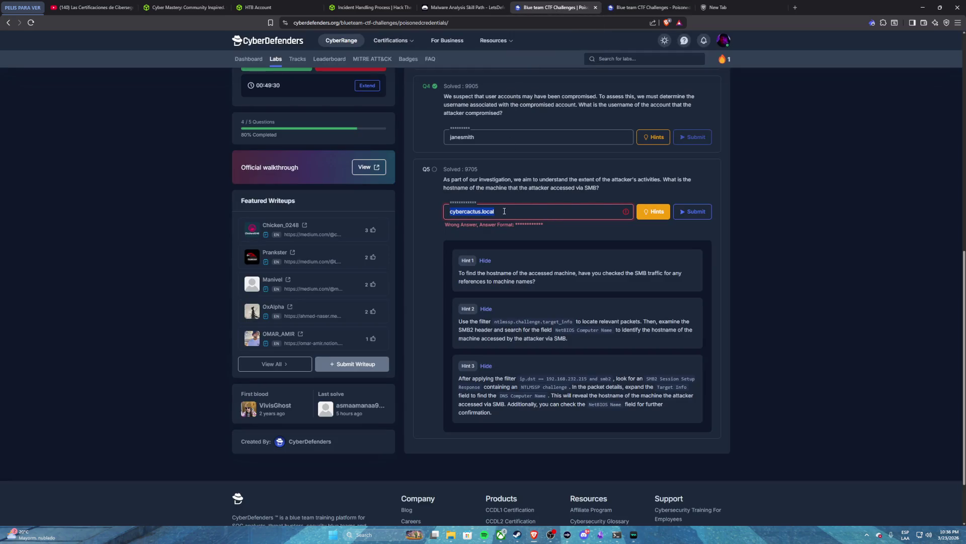
# - Submit ACCOUNTINGPC for Q5, correcting the initial ACOUNTINGPC misspelling
pyautogui.write('text')
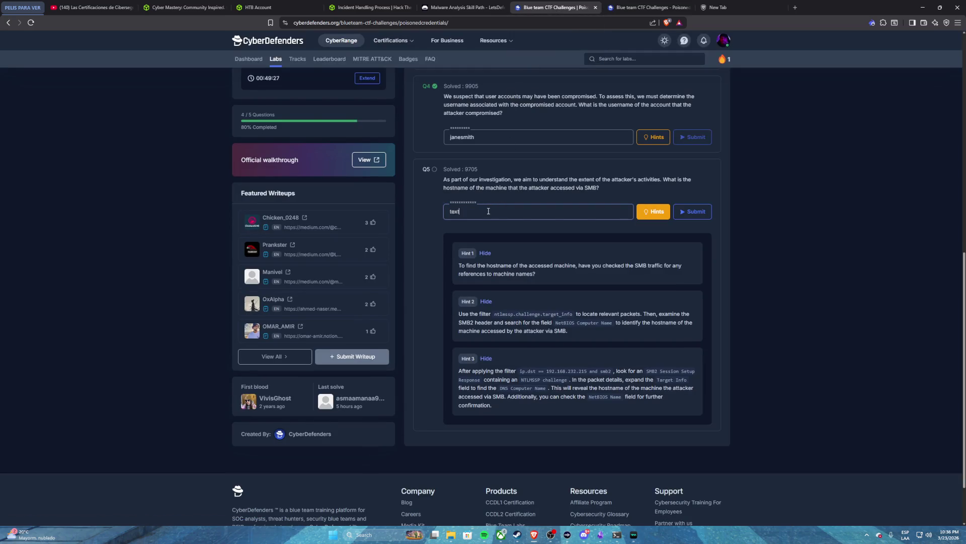
pyautogui.write('ACOUNTINGPC')
pyautogui.click(694, 212)
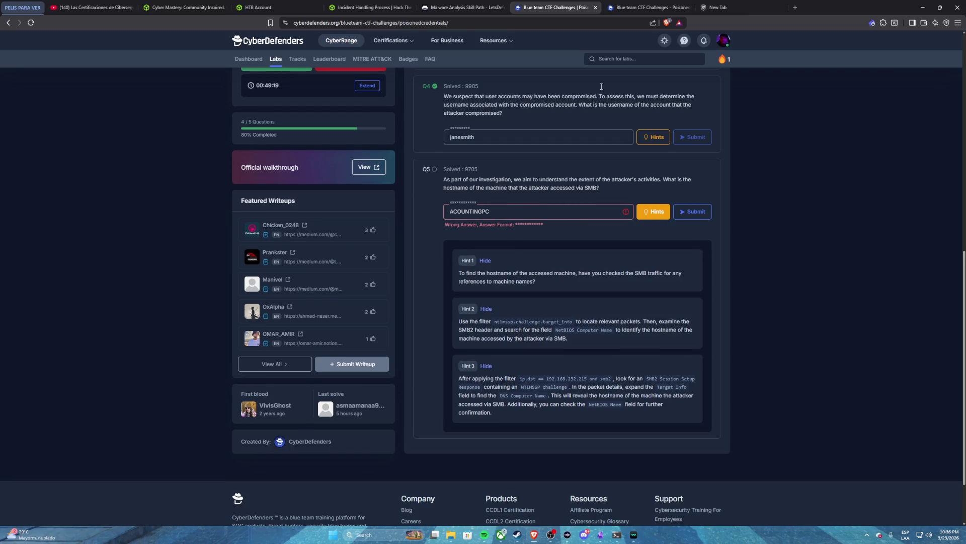
pyautogui.click(649, 7)
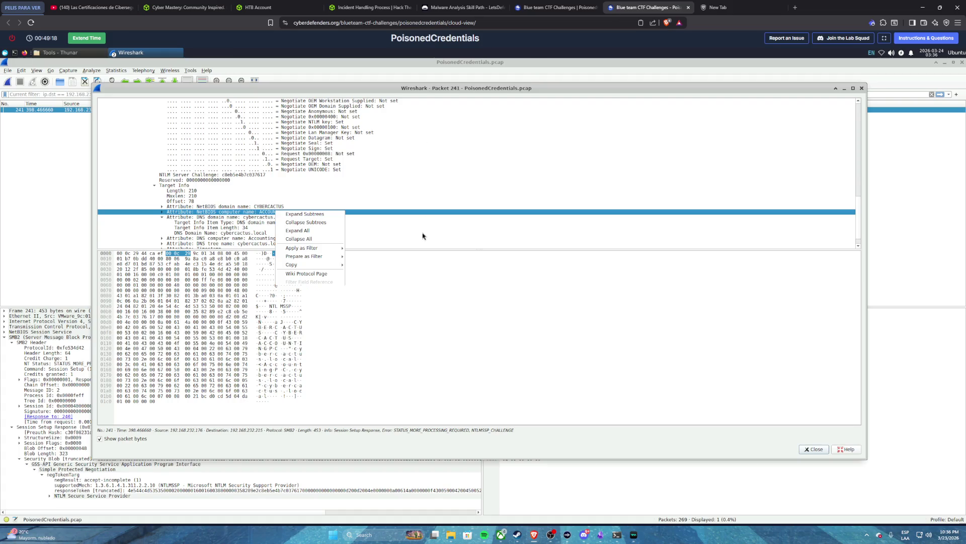
pyautogui.click(553, 7)
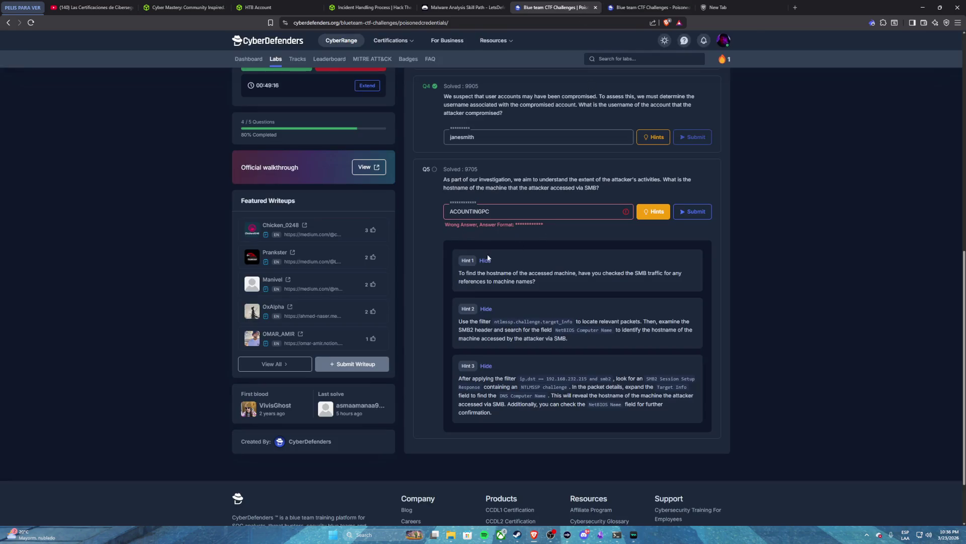
pyautogui.click(455, 211)
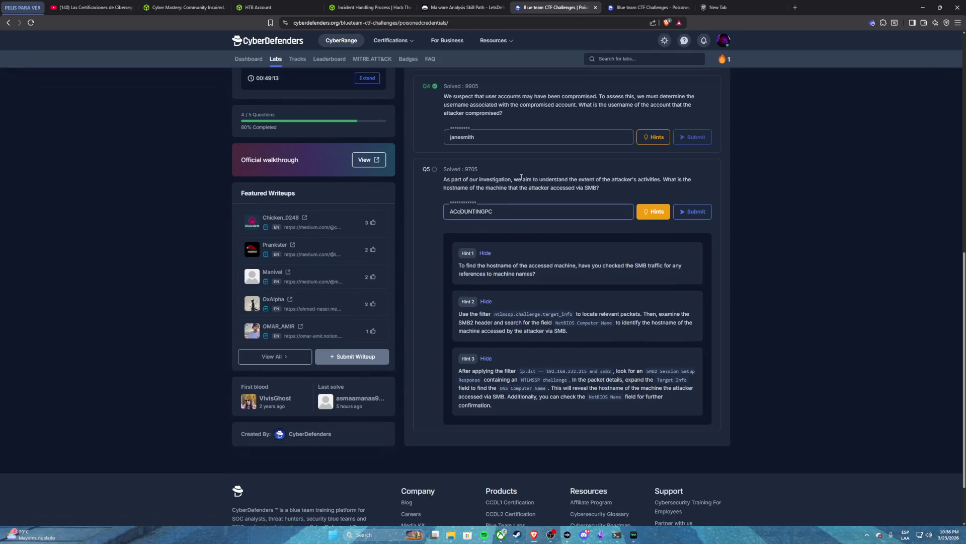
pyautogui.click(692, 211)
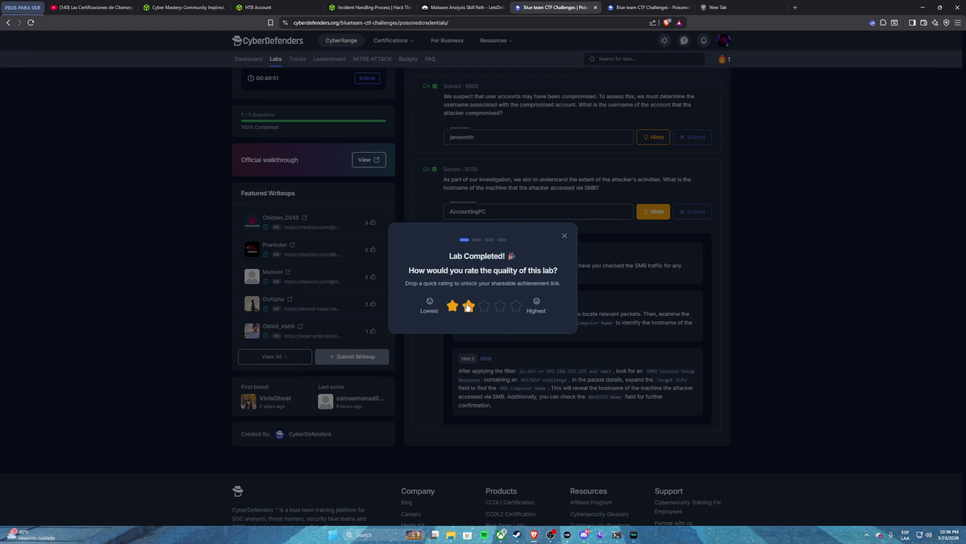
# - Rate the lab two stars and Easy, skip the feedback, and share on LinkedIn
pyautogui.click(469, 306)
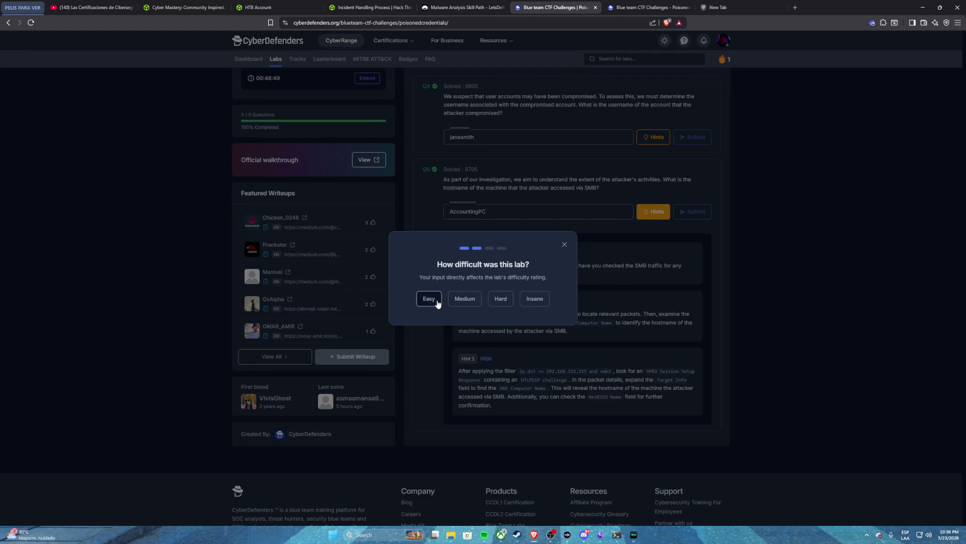
pyautogui.click(429, 299)
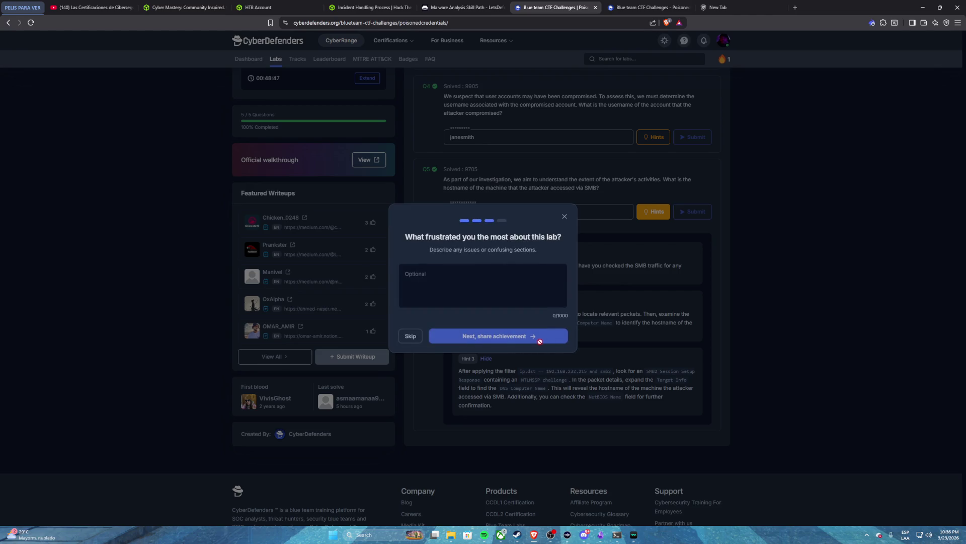
pyautogui.click(411, 336)
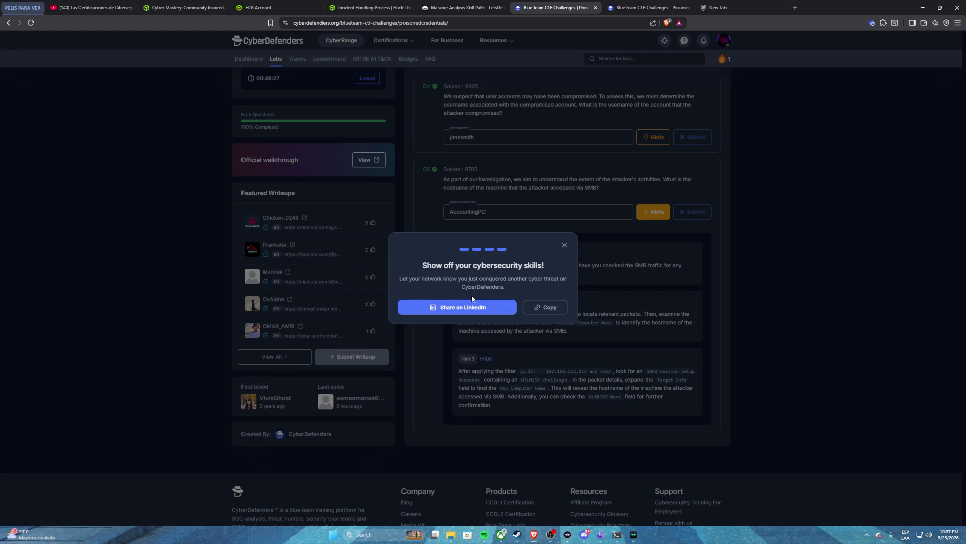
pyautogui.click(454, 309)
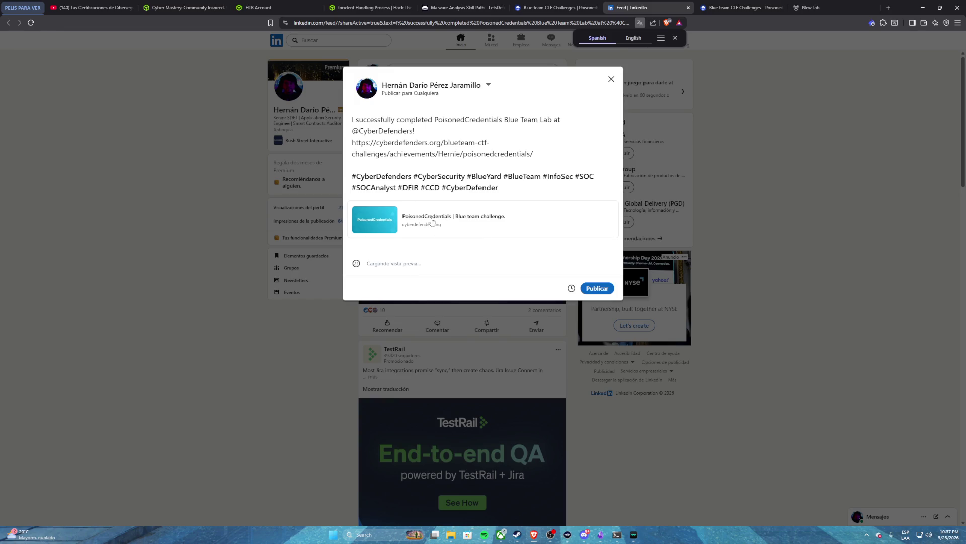
# - Try publishing the completion post twice, then discard the failed draft
pyautogui.click(597, 285)
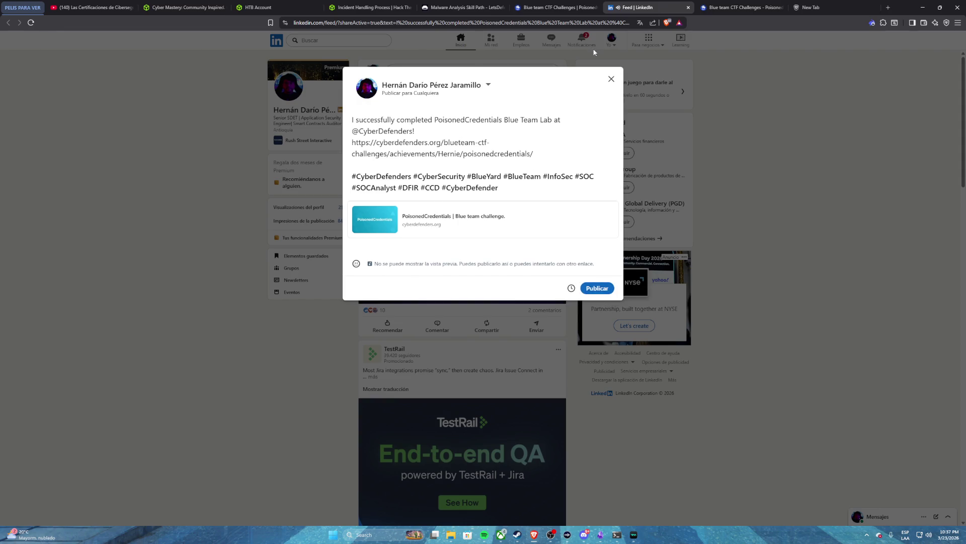
pyautogui.click(611, 79)
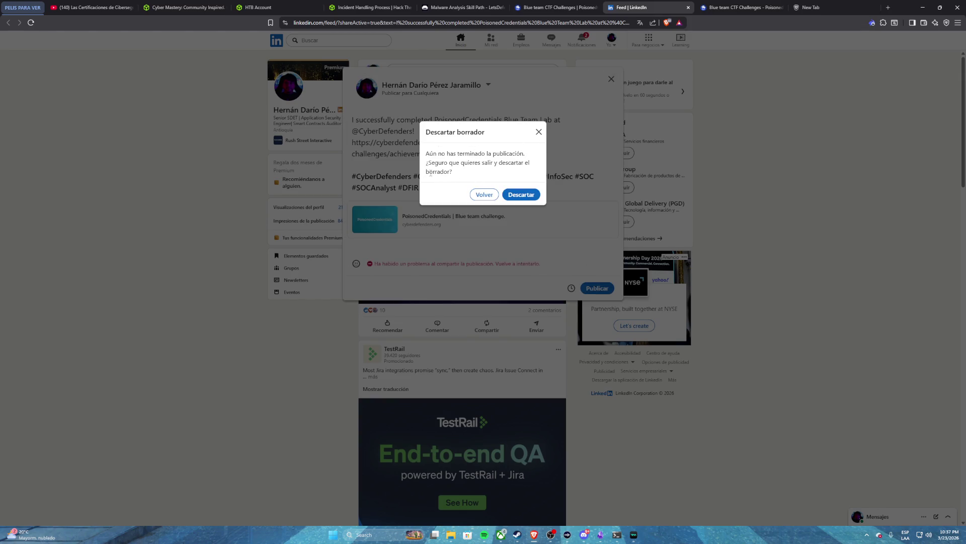
pyautogui.click(485, 194)
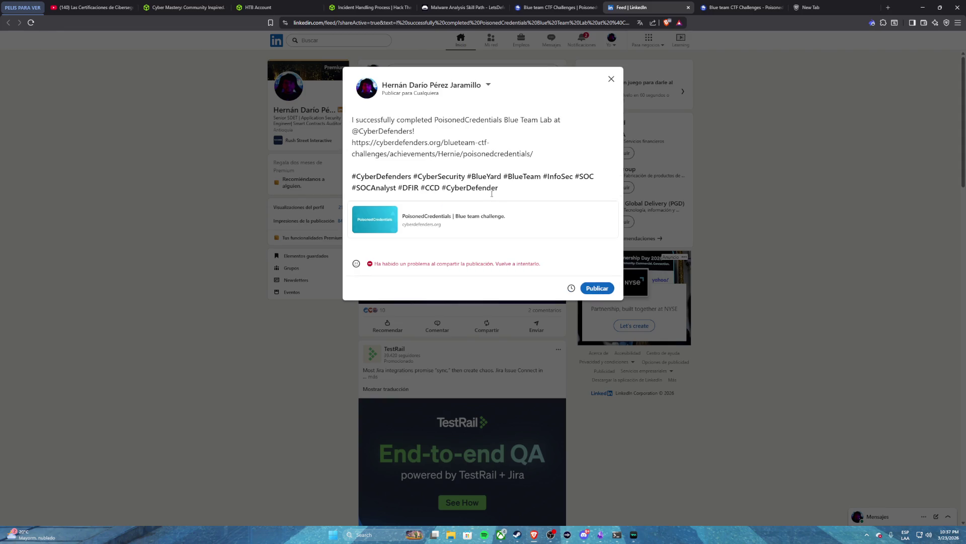
pyautogui.click(589, 289)
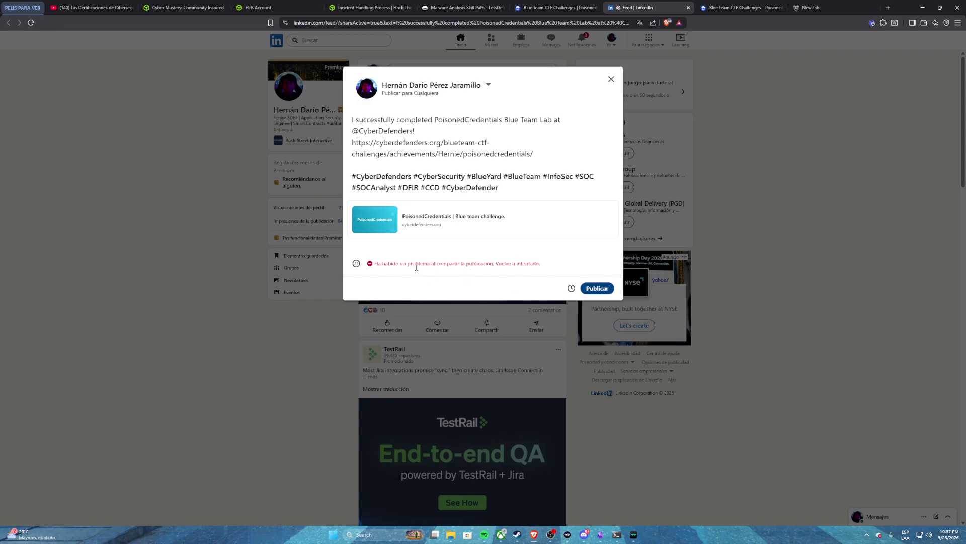
pyautogui.click(612, 79)
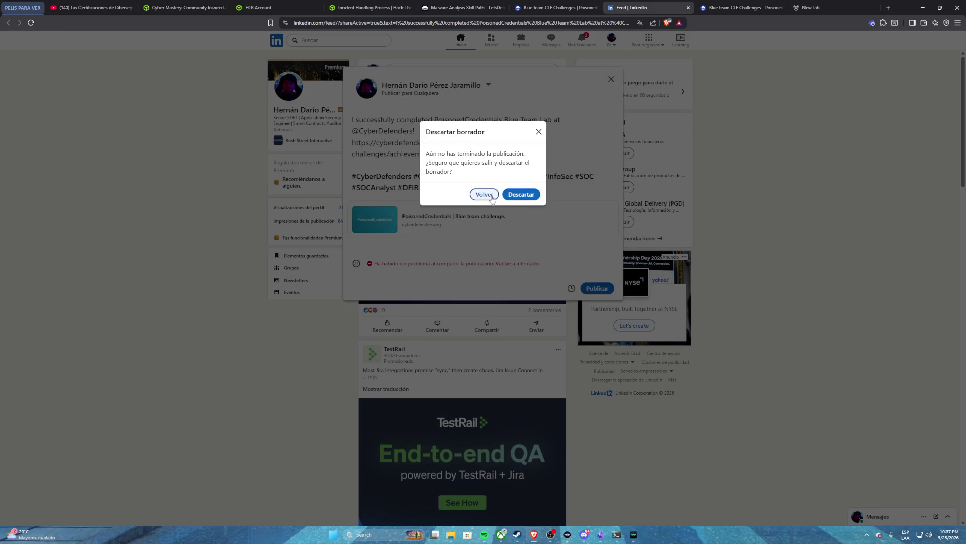
pyautogui.click(516, 195)
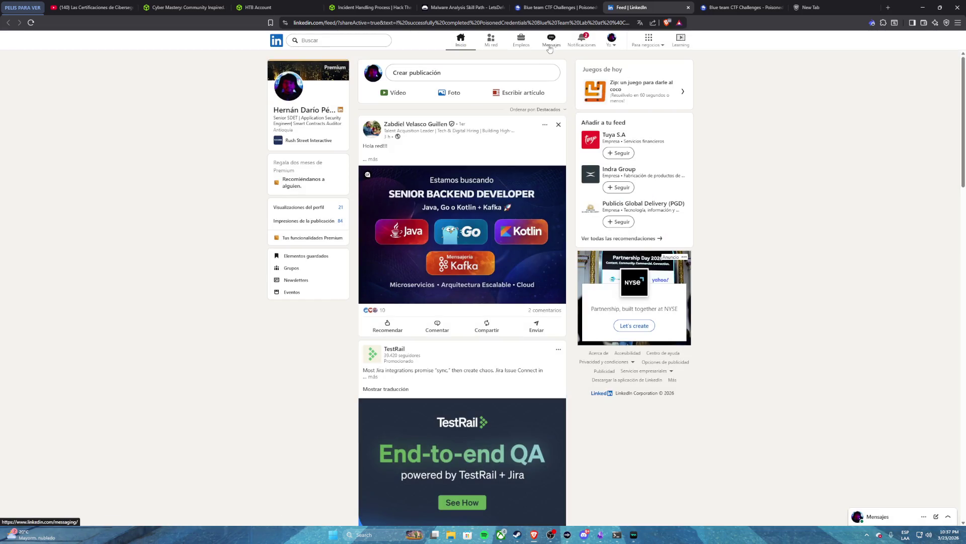
# - Follow the Silent Breach notification to its reacted post and company page
pyautogui.click(576, 37)
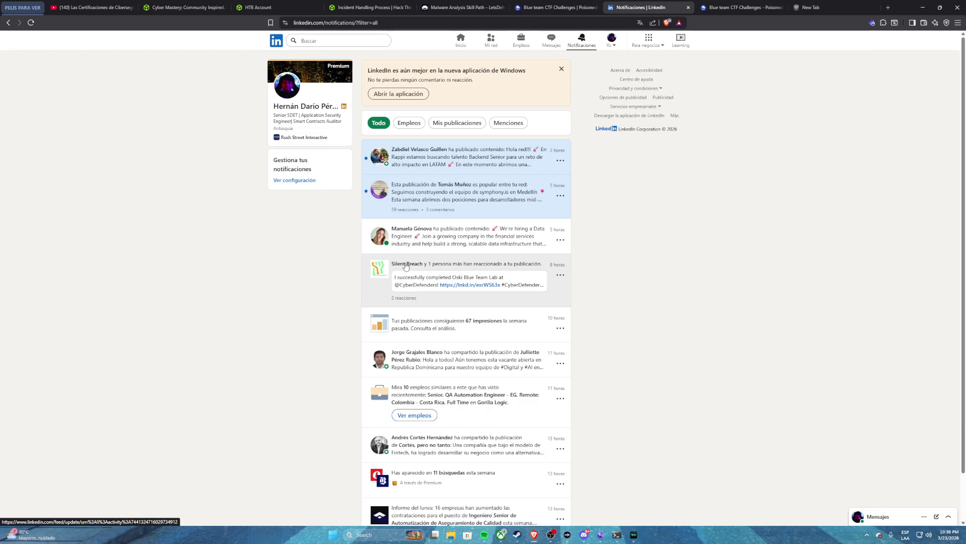
pyautogui.click(406, 266)
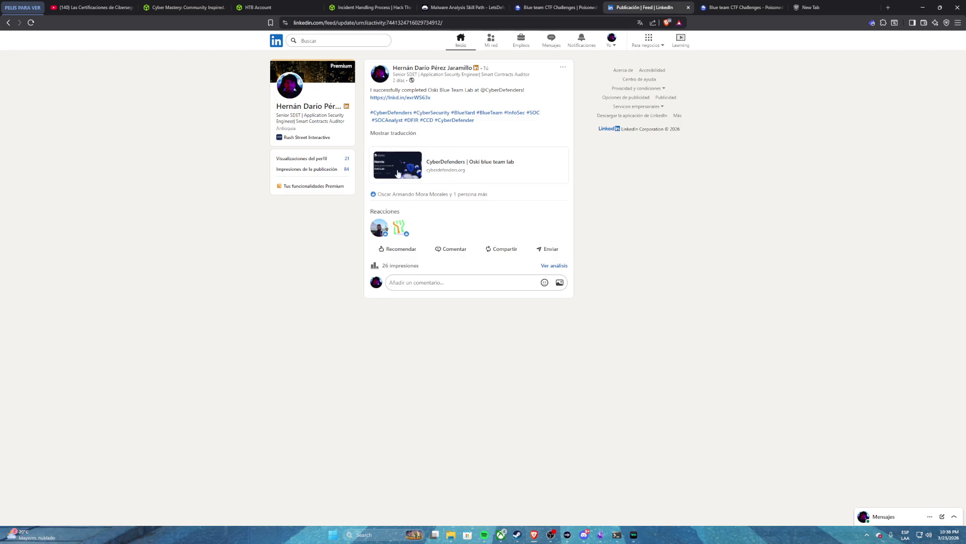
pyautogui.click(399, 226)
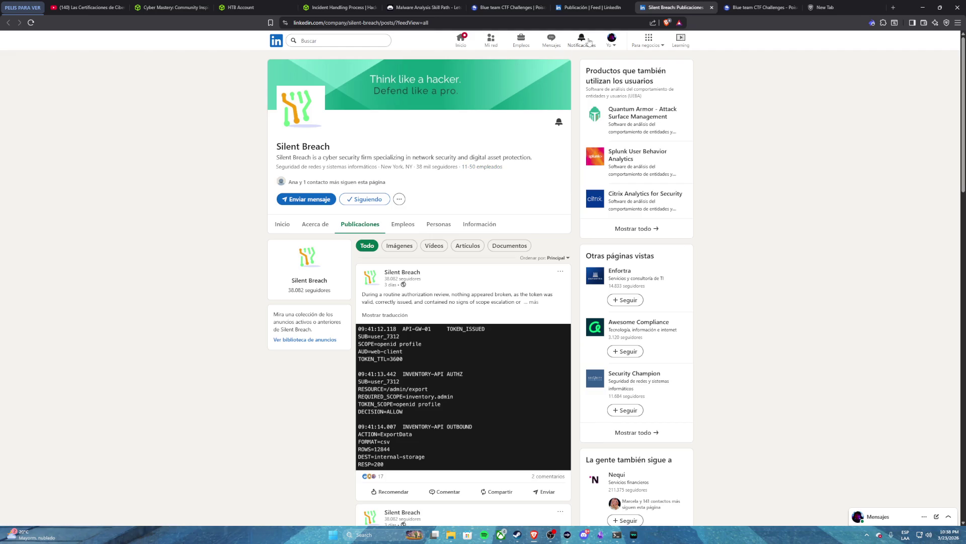
# - Open your own profile and highlight parts of its headline
pyautogui.click(613, 39)
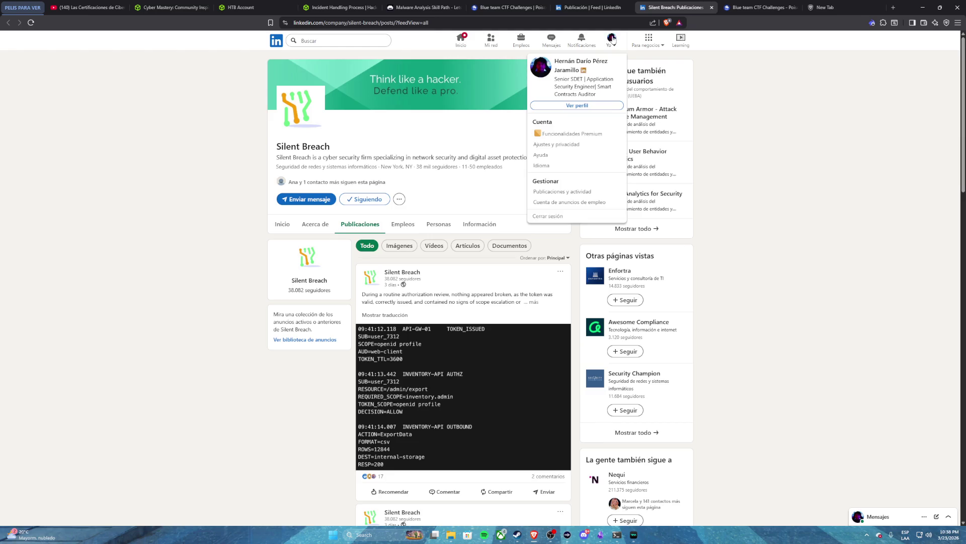
pyautogui.click(578, 105)
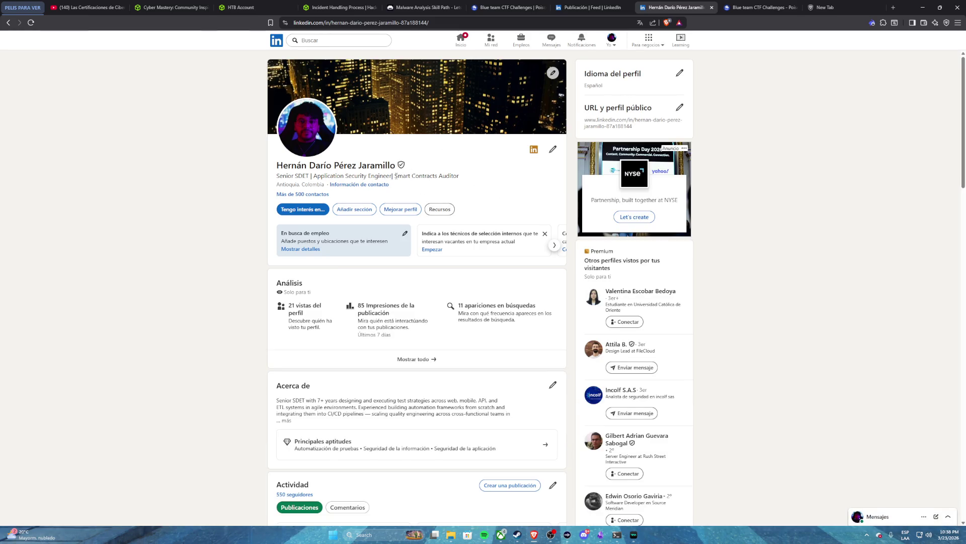
pyautogui.moveTo(396, 175); pyautogui.dragTo(474, 176)
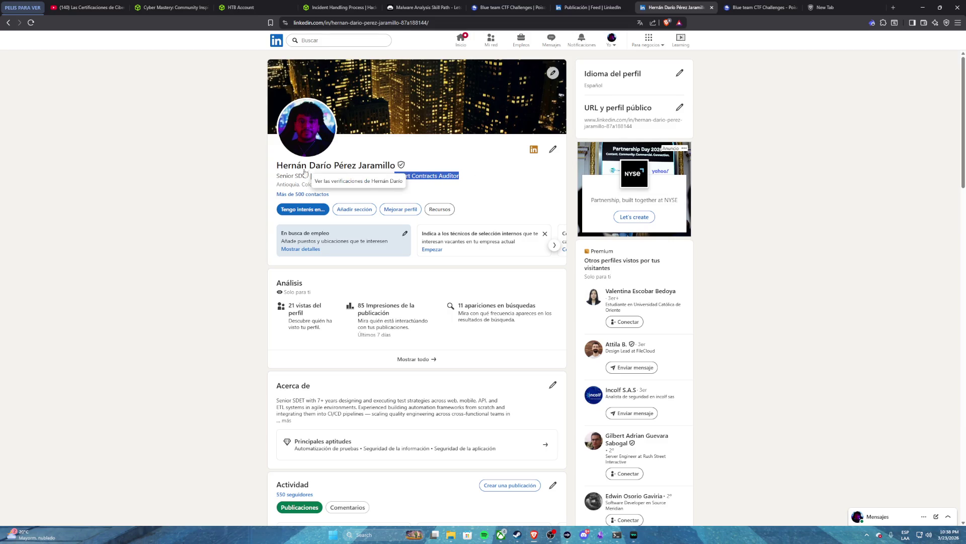
pyautogui.moveTo(312, 176); pyautogui.dragTo(391, 176)
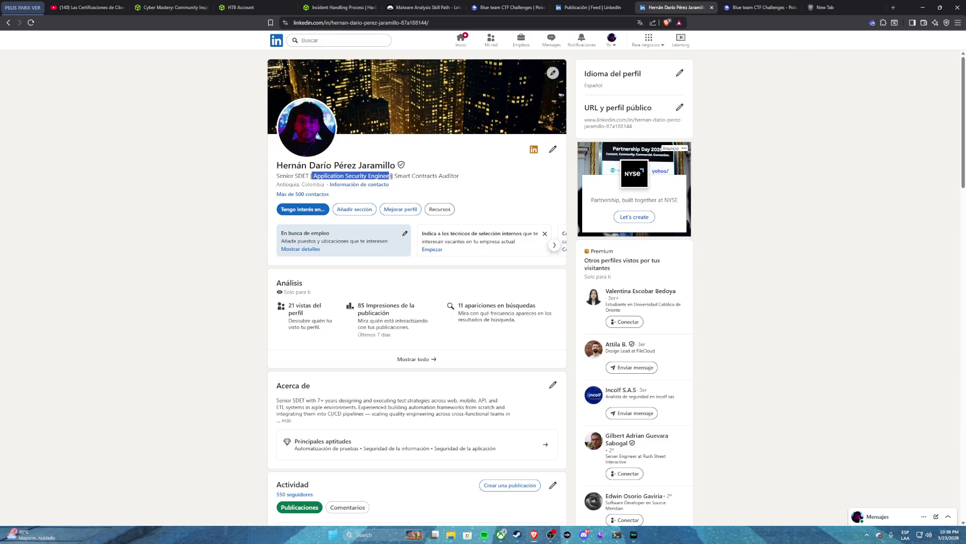
pyautogui.click(280, 175)
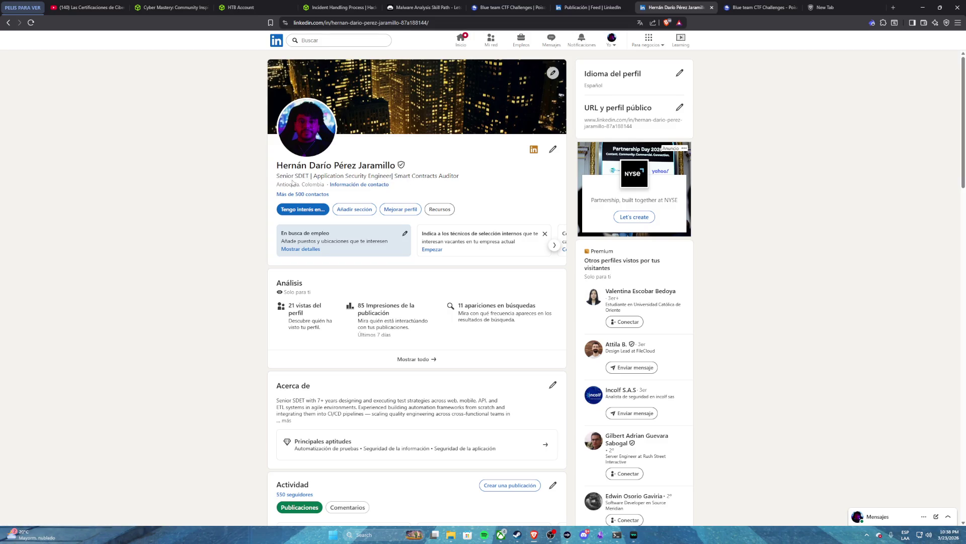
# - Return to the LinkedIn home feed, close the post tab, and go back to CyberDefenders
pyautogui.click(467, 41)
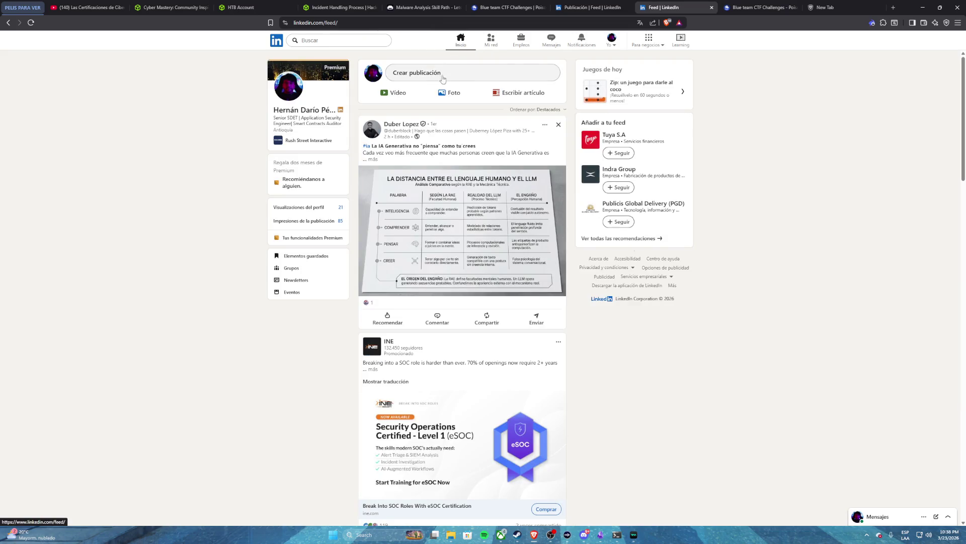
pyautogui.click(583, 9)
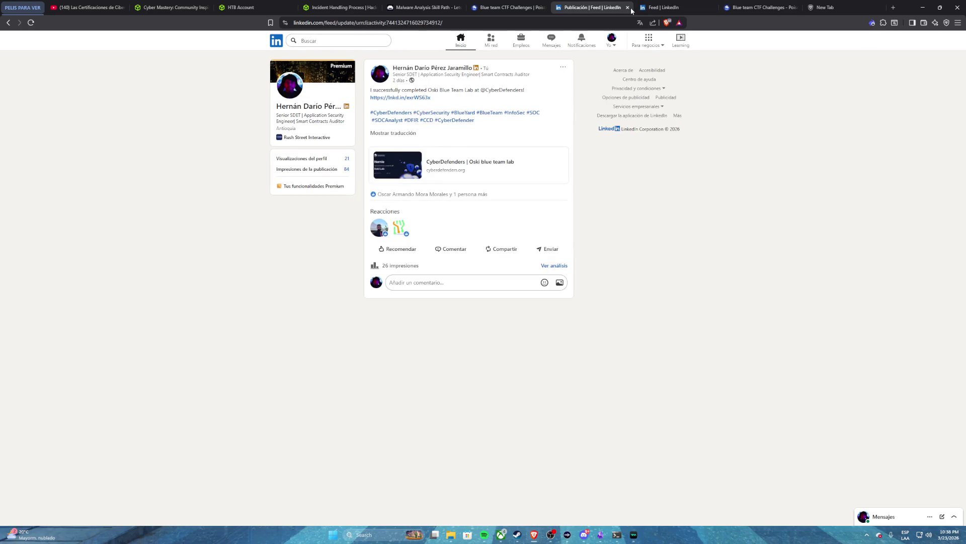
pyautogui.click(627, 9)
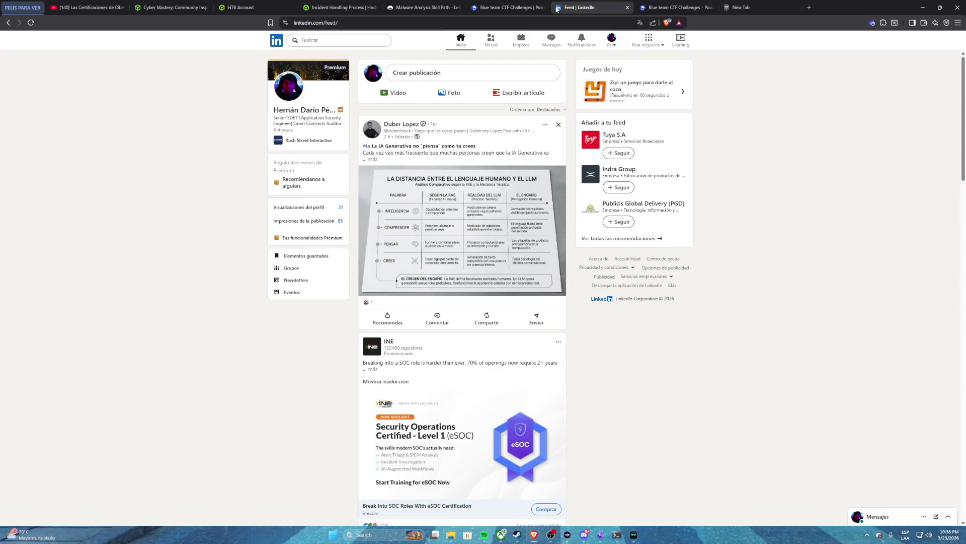
pyautogui.click(509, 8)
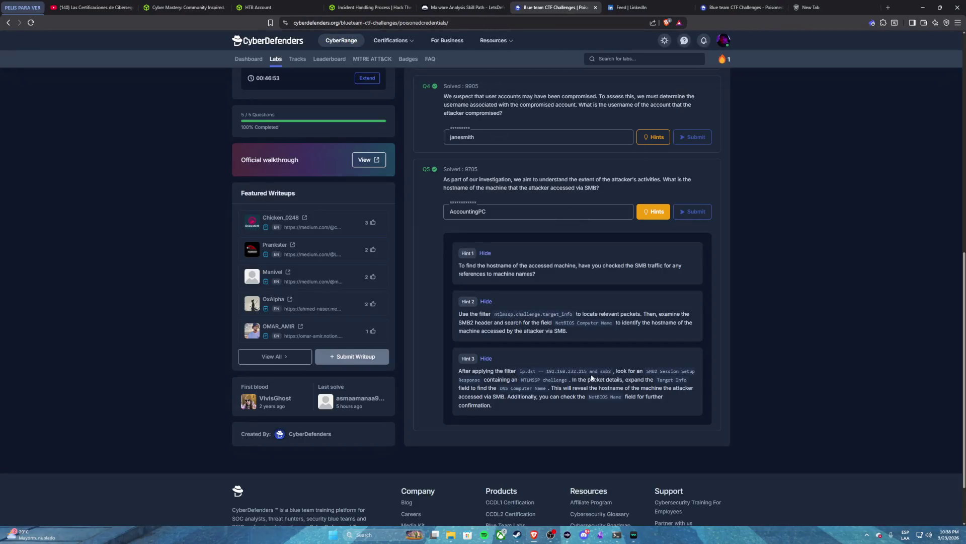
# - Close the duplicate Blue team CTF Challenges tab and terminate the PoisonedCredentials lab machine
pyautogui.scroll(3, 592, 377)
pyautogui.scroll(2, 282, 278)
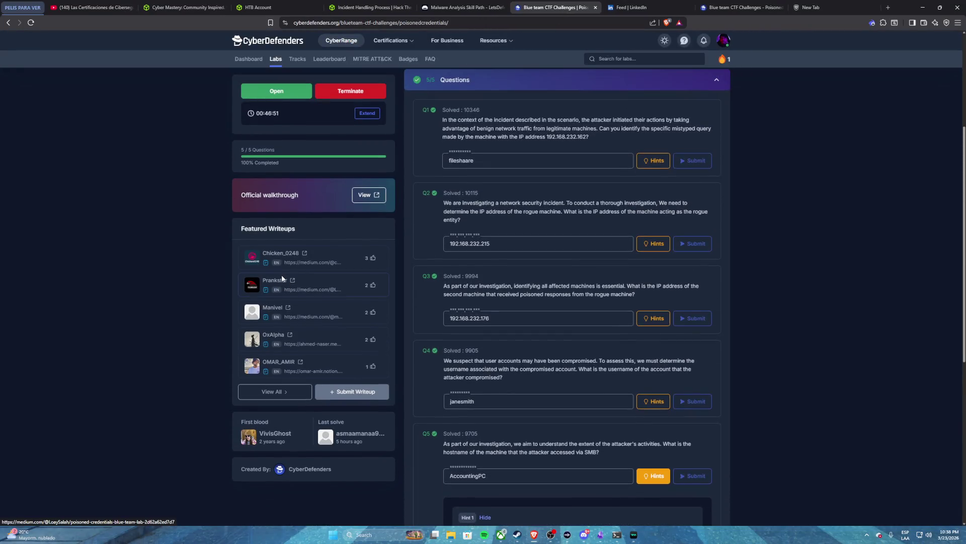
pyautogui.scroll(3, 282, 279)
pyautogui.scroll(-5, 282, 277)
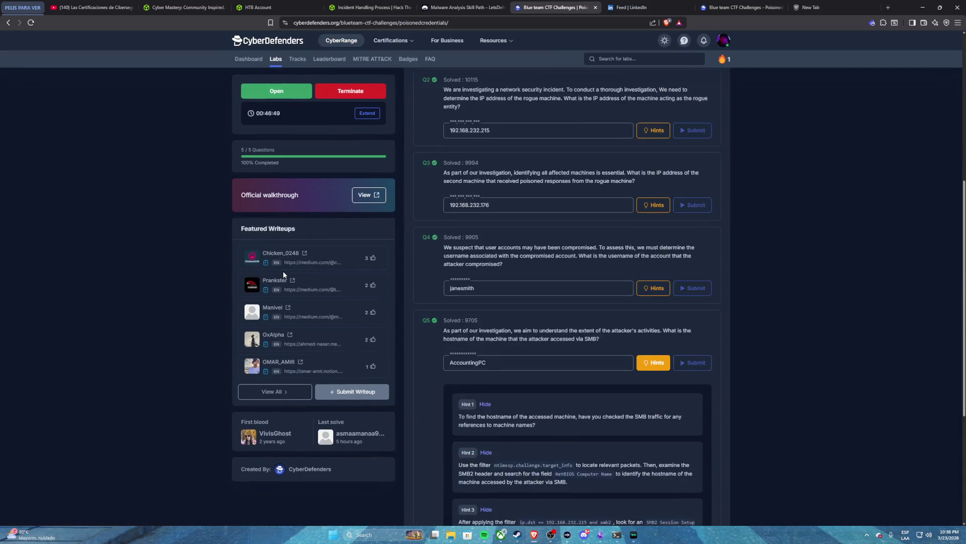
pyautogui.scroll(-2, 283, 275)
pyautogui.scroll(2, 283, 269)
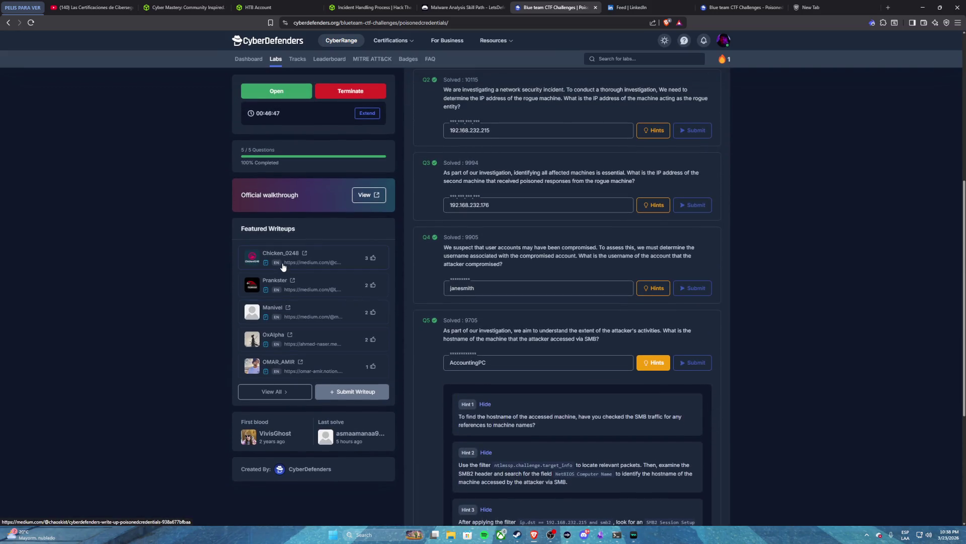
pyautogui.scroll(2, 283, 266)
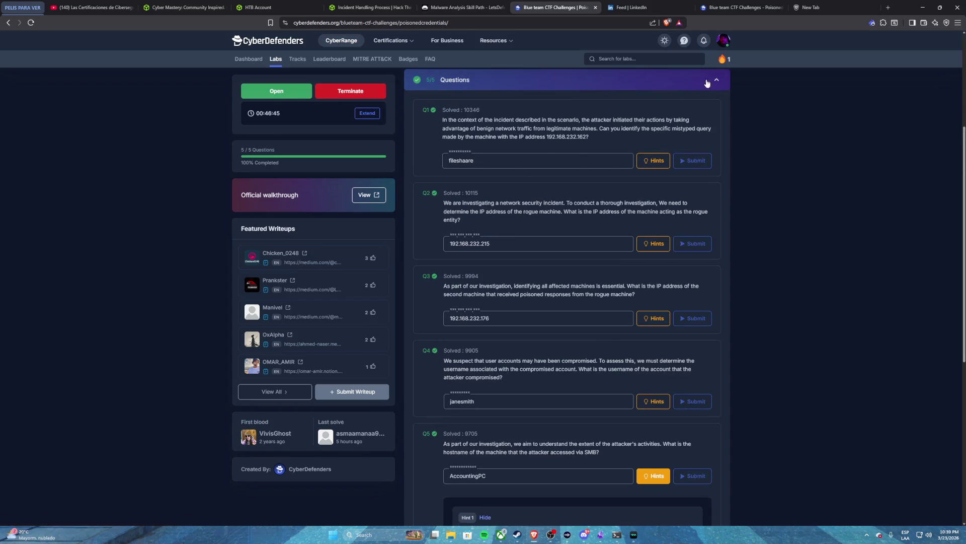
pyautogui.scroll(3, 707, 85)
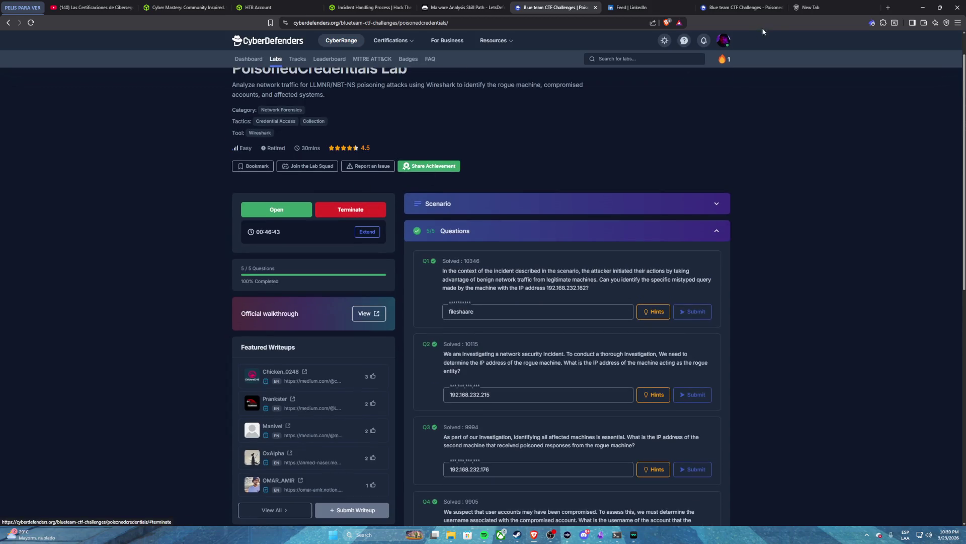
pyautogui.click(781, 10)
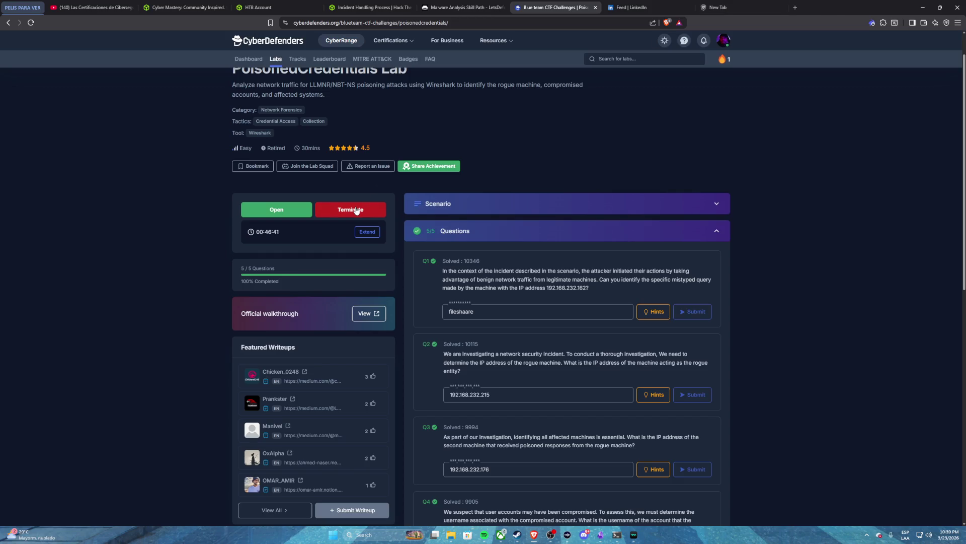
pyautogui.click(356, 209)
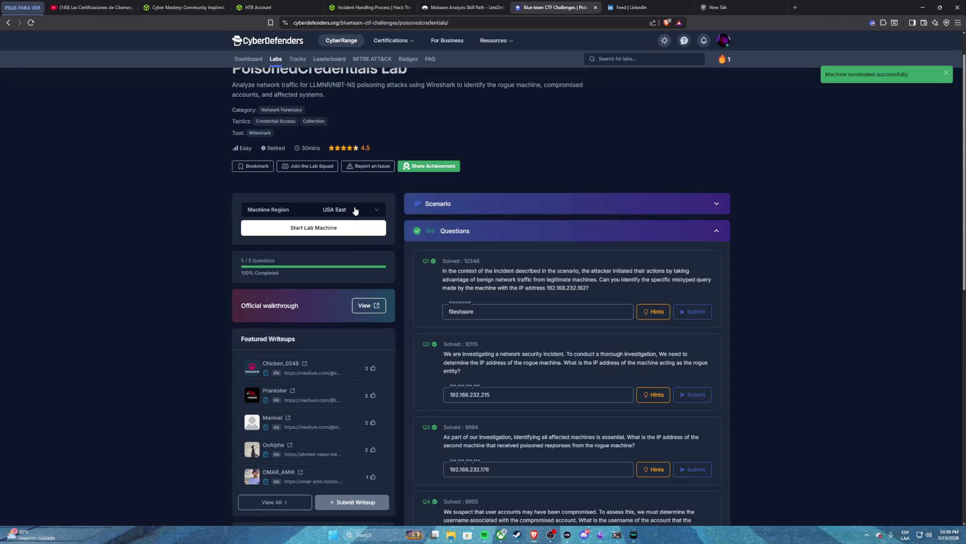
pyautogui.scroll(1, 414, 161)
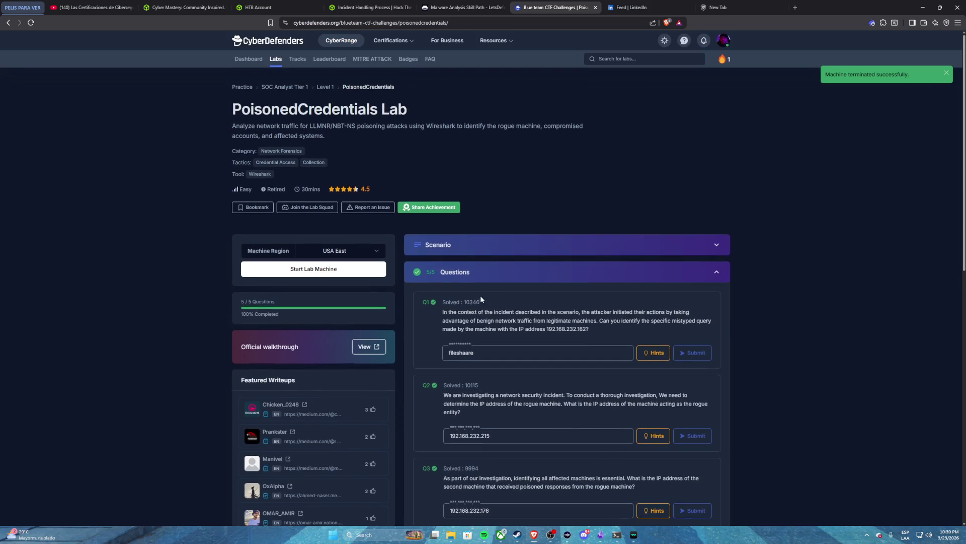
# - Tell Claude the lab is done and ask for an .md note in the indicated folder
pyautogui.click(617, 534)
pyautogui.write('OYE CLAUD')
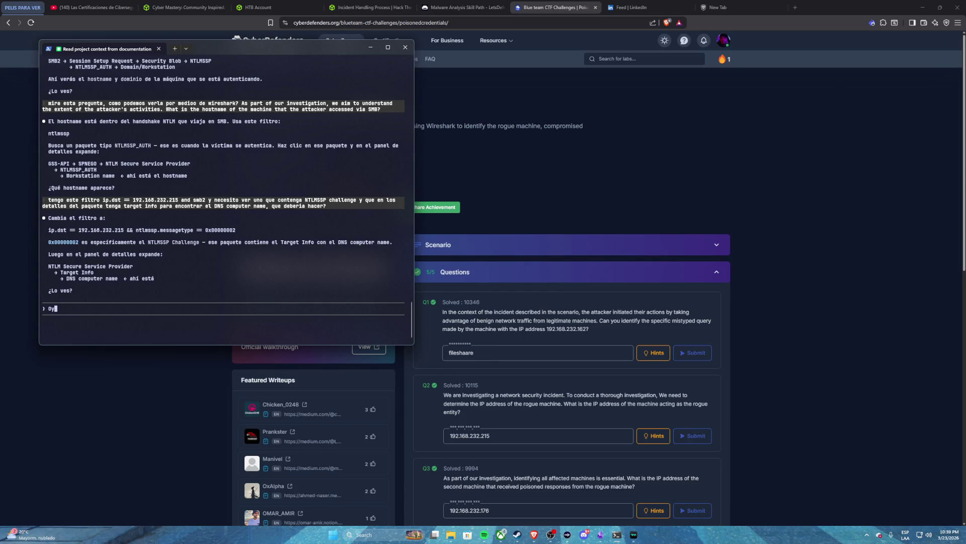
pyautogui.write('aude, ya terminamos')
pyautogui.write(', basicamente lo que')
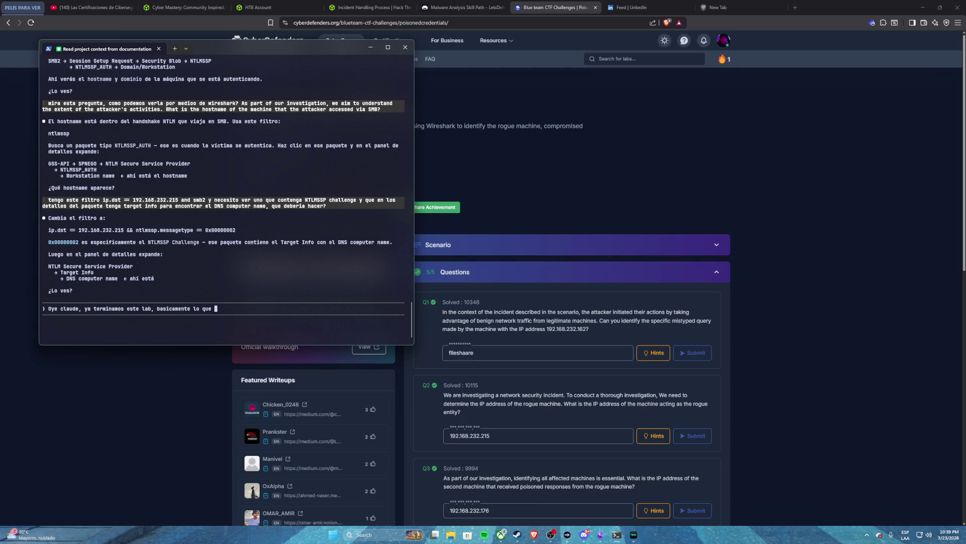
pyautogui.write('ba ha')
pyautogui.write('cer era ')
pyautogui.write('analiz')
pyautogui.write('de')
pyautogui.write(' red')
pyautogui.write('atacante impersono unas cred')
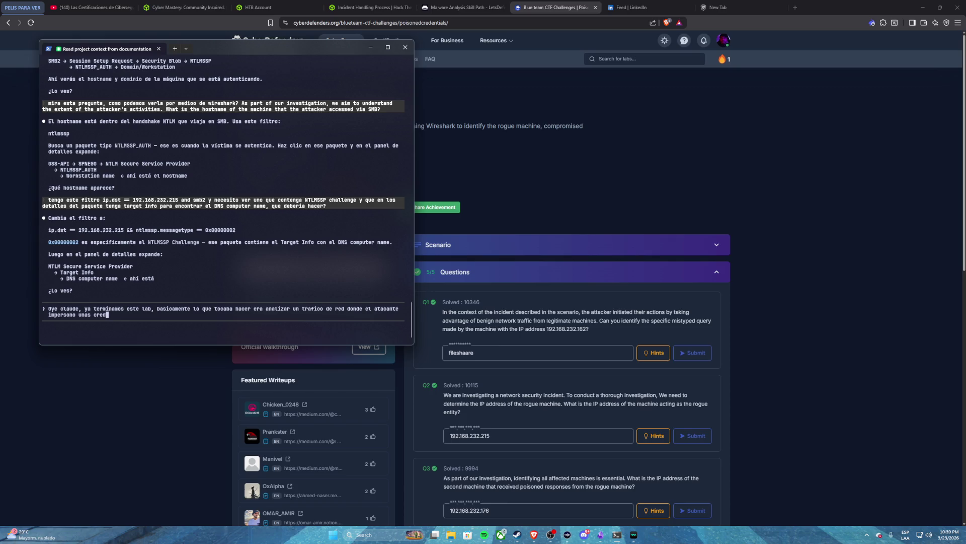
pyautogui.write('lizand')
pyautogui.write('o un exploit sobre los protocolos que antes te mencione, adicional, comprom')
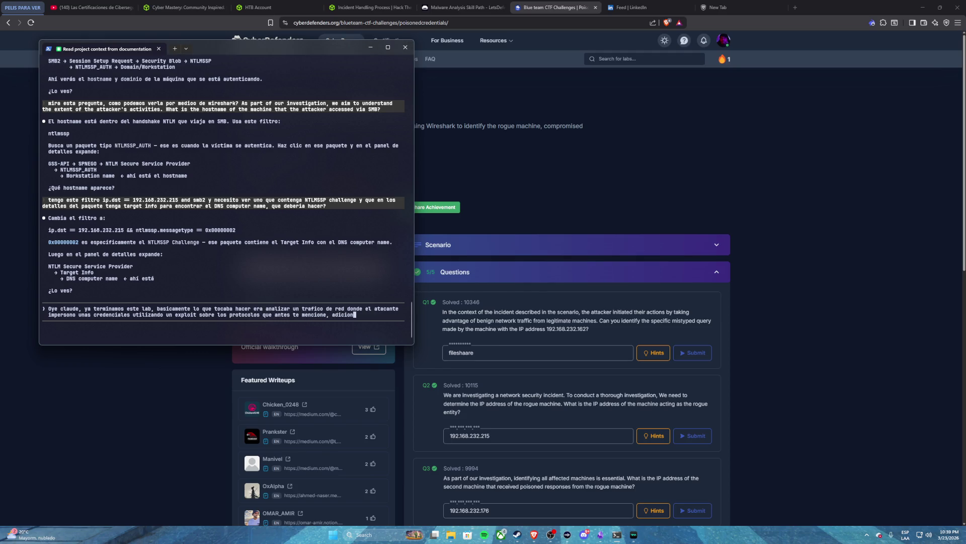
pyautogui.write('etio')
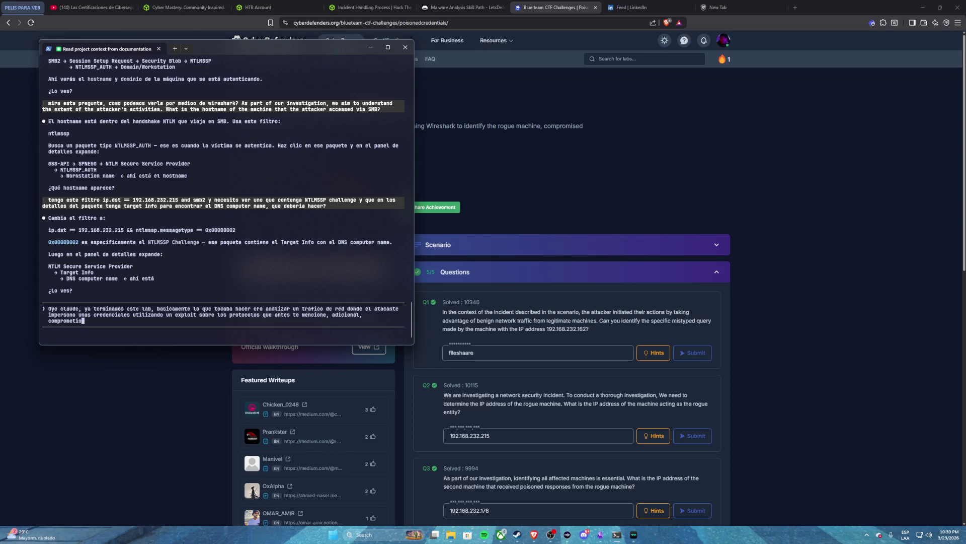
pyautogui.write(' unos usuar')
pyautogui.press('BackSpace')
pyautogui.press('BackSpace')
pyautogui.press('BackSpace')
pyautogui.write('usuario, t')
pyautogui.write('e voy a compartir ')
pyautogui.write('las preguntas que')
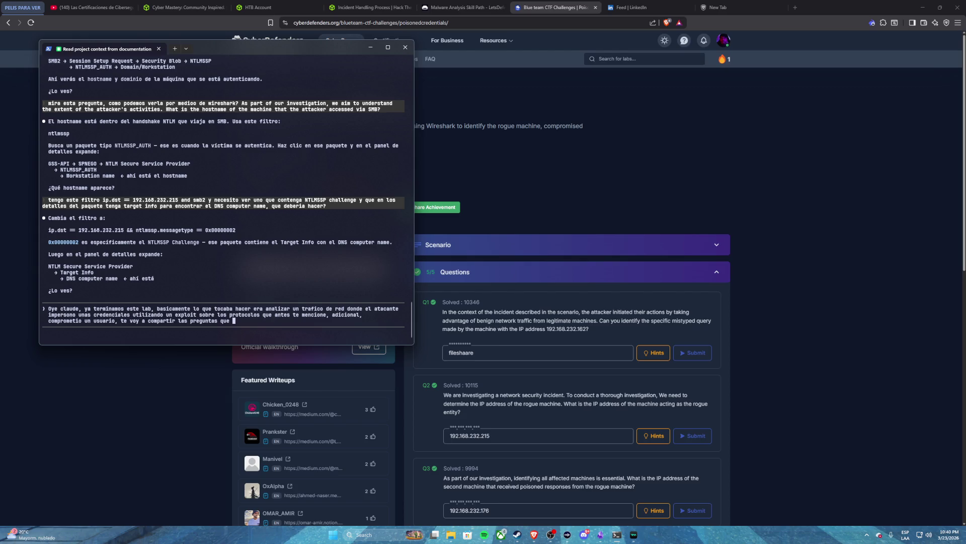
pyautogui.write('me hicieron para qu')
pyautogui.write('e generes en la carpeta in')
pyautogui.write('dicad')
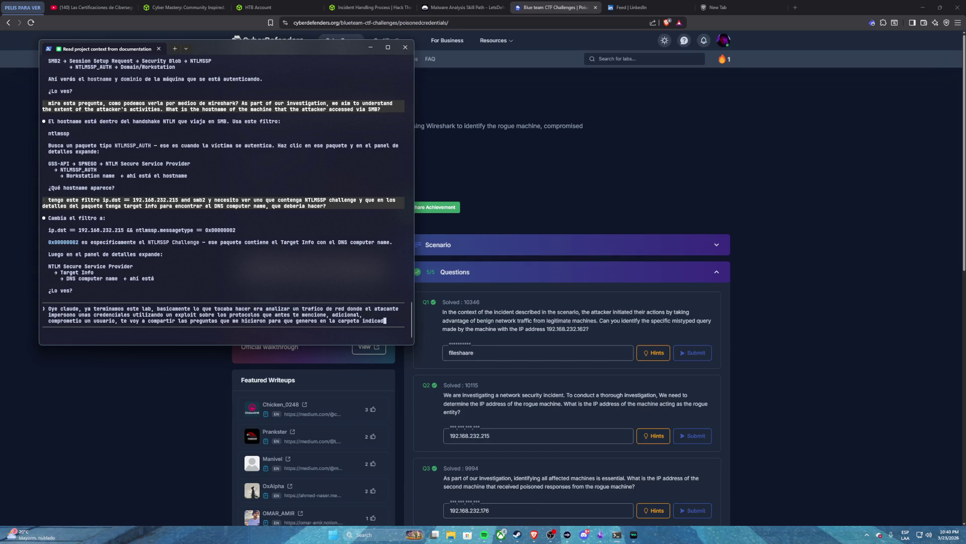
pyautogui.write('a en tu archivo md la ')
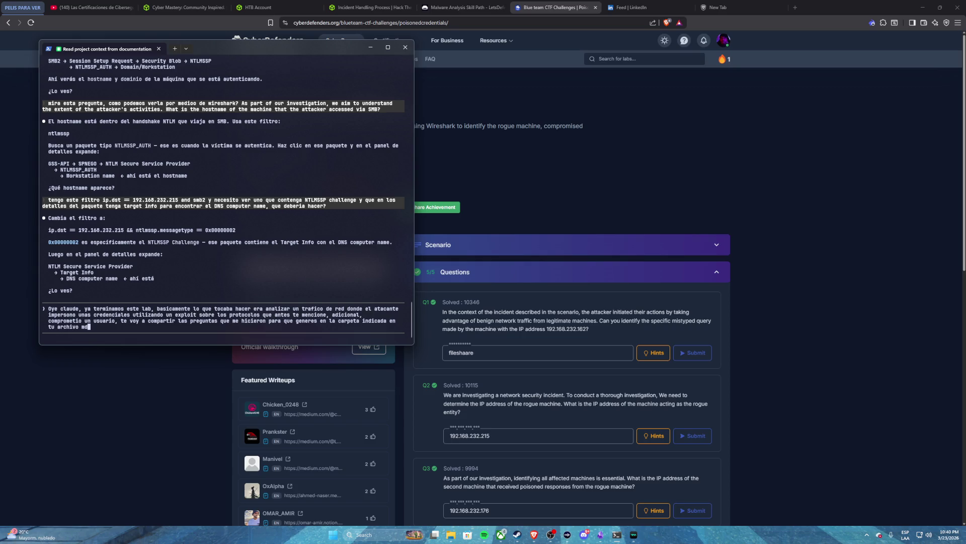
pyautogui.write('ifnormacion ')
pyautogui.write('pertinente')
pyautogui.write(' para entender esto:')
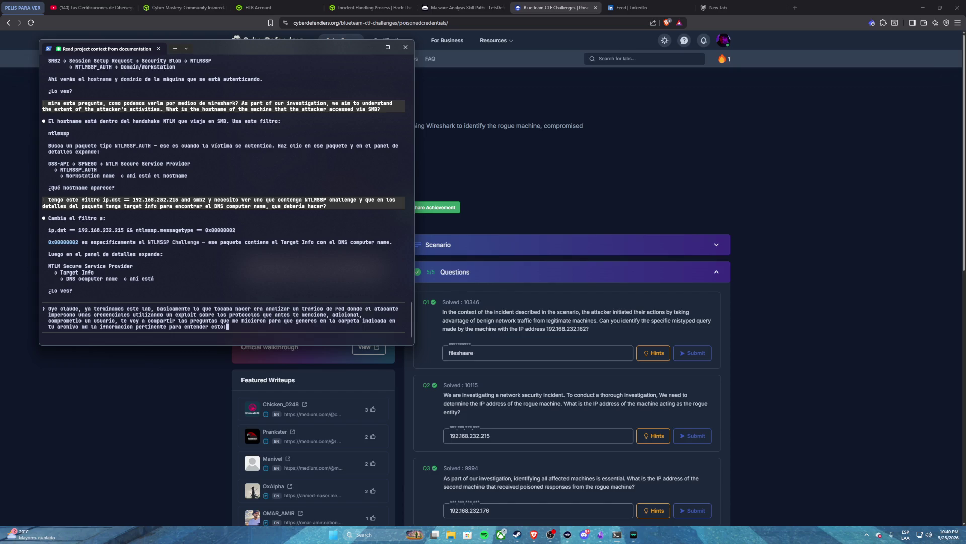
pyautogui.press('Return')
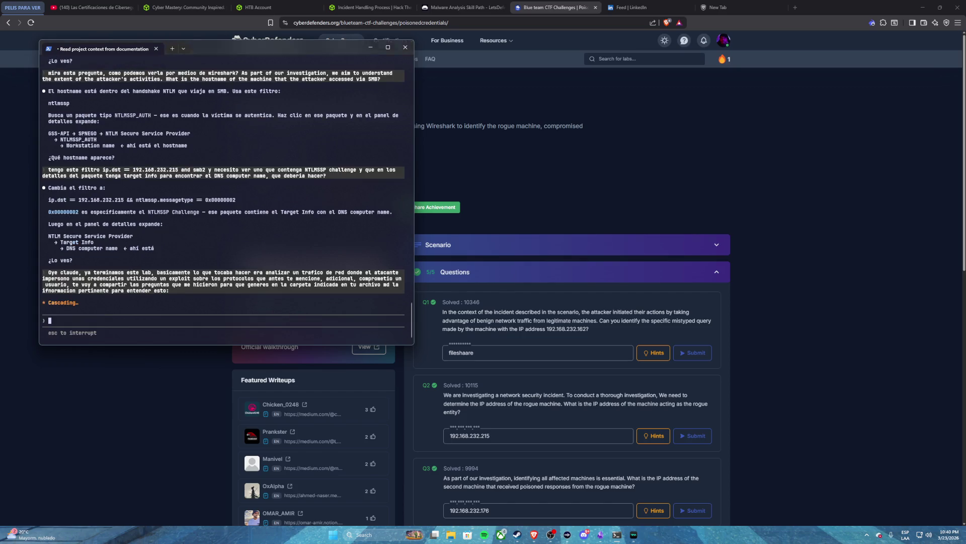
pyautogui.click(462, 318)
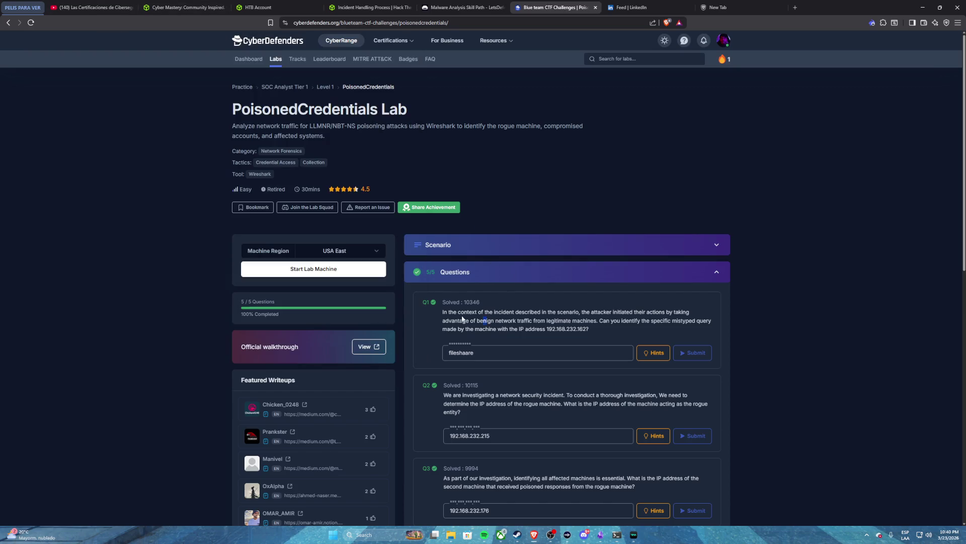
# - Copy lab questions Q1 through Q3 from CyberDefenders into the Claude Code prompt
pyautogui.moveTo(444, 312)
pyautogui.mouseDown()
pyautogui.moveTo(689, 322)
pyautogui.moveTo(599, 331)
pyautogui.mouseUp()
pyautogui.hotkey('ctrl', 'c')
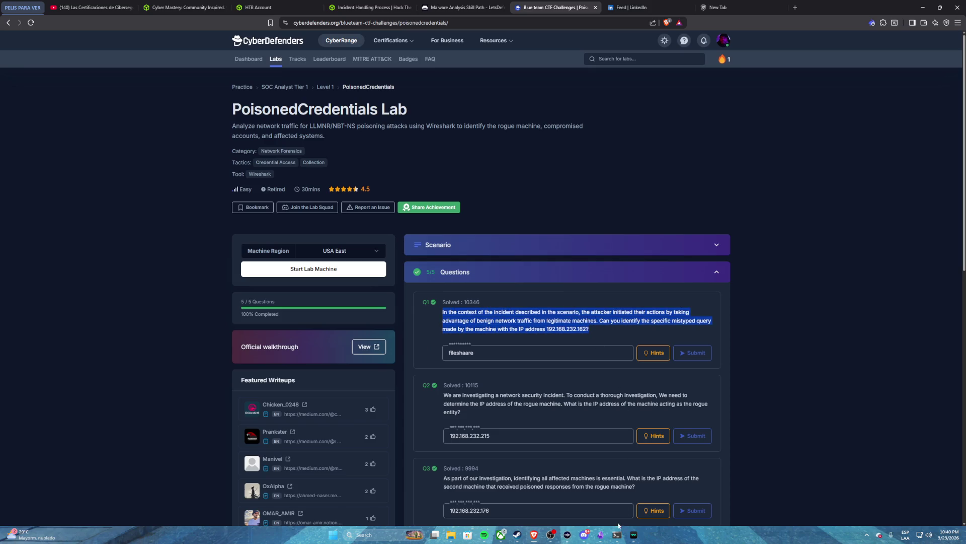
pyautogui.click(617, 534)
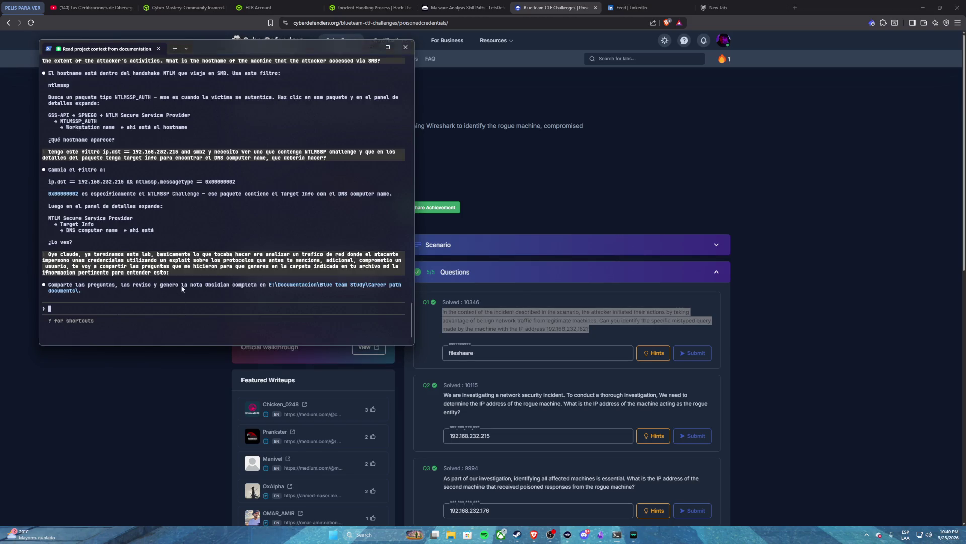
pyautogui.hotkey('ctrl', 'v')
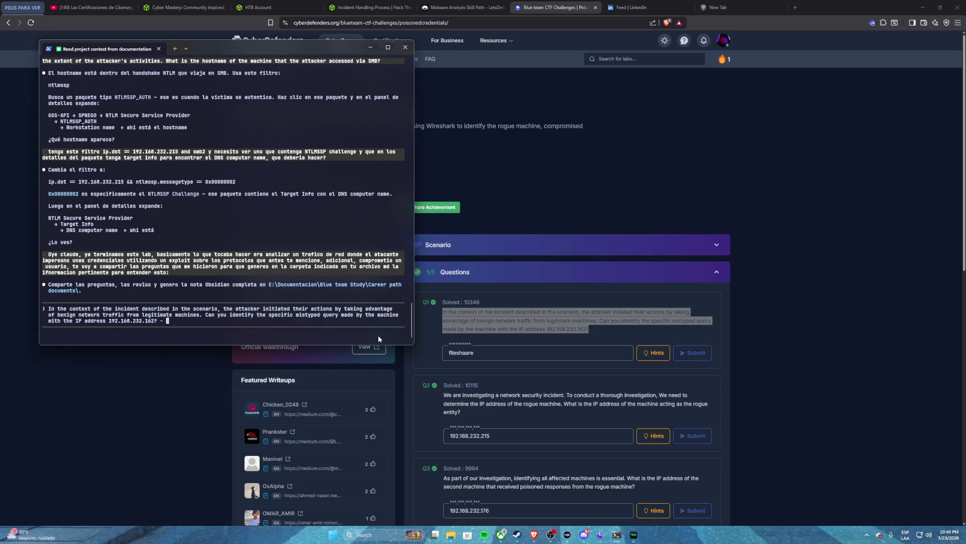
pyautogui.click(451, 404)
pyautogui.moveTo(444, 395)
pyautogui.mouseDown()
pyautogui.moveTo(687, 404)
pyautogui.moveTo(470, 413)
pyautogui.mouseUp()
pyautogui.hotkey('ctrl', 'c')
pyautogui.click(617, 535)
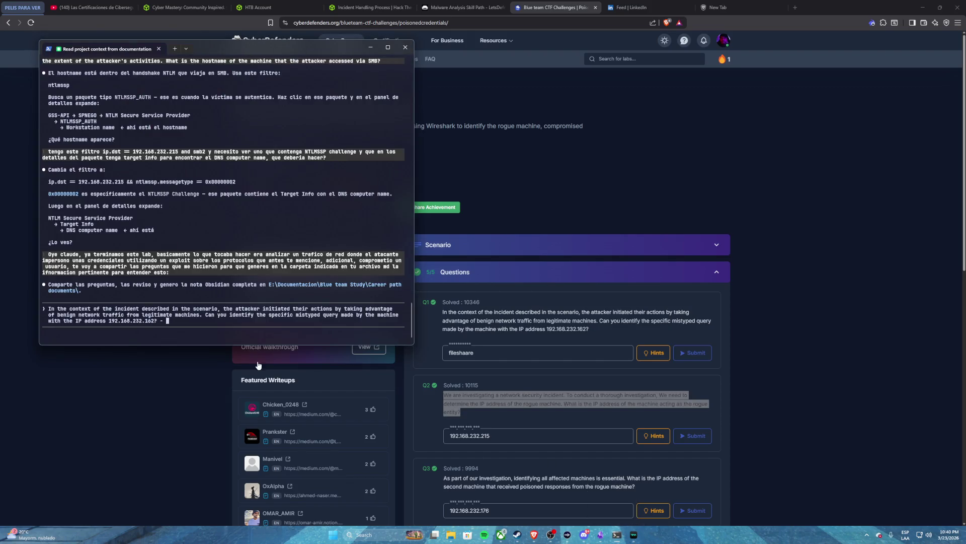
pyautogui.hotkey('ctrl', 'v')
pyautogui.write('-')
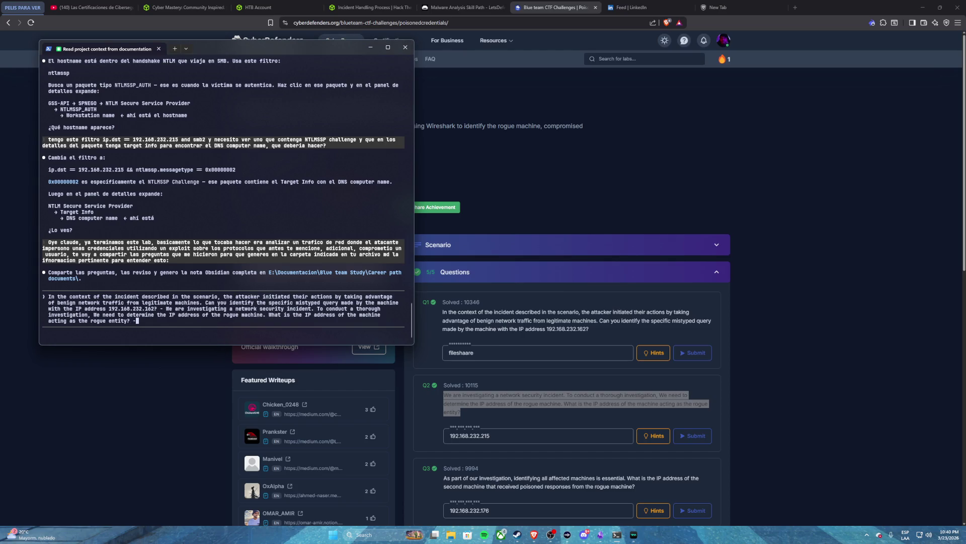
pyautogui.click(537, 460)
pyautogui.scroll(-3, 536, 460)
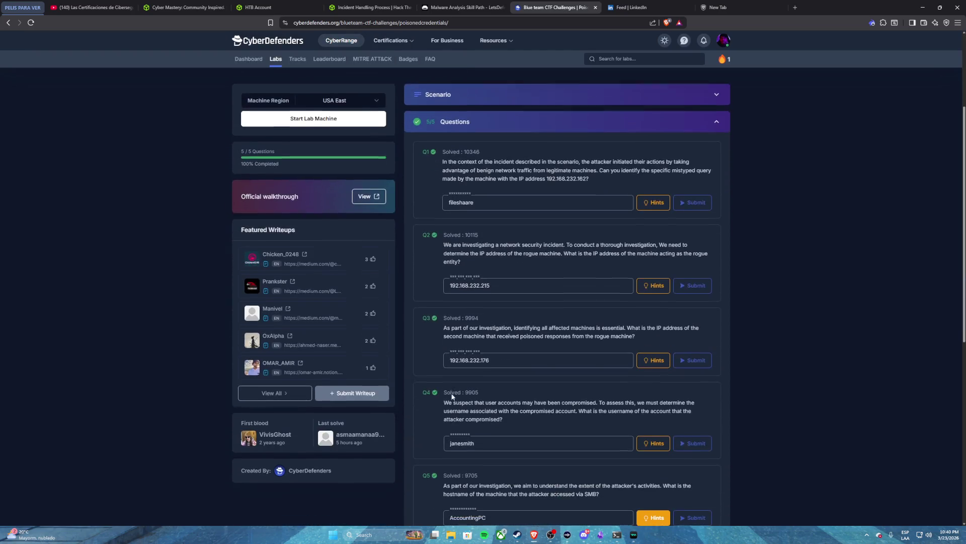
pyautogui.moveTo(445, 327)
pyautogui.mouseDown()
pyautogui.moveTo(636, 342)
pyautogui.moveTo(630, 352)
pyautogui.mouseUp()
pyautogui.hotkey('ctrl', 'c')
pyautogui.click(634, 533)
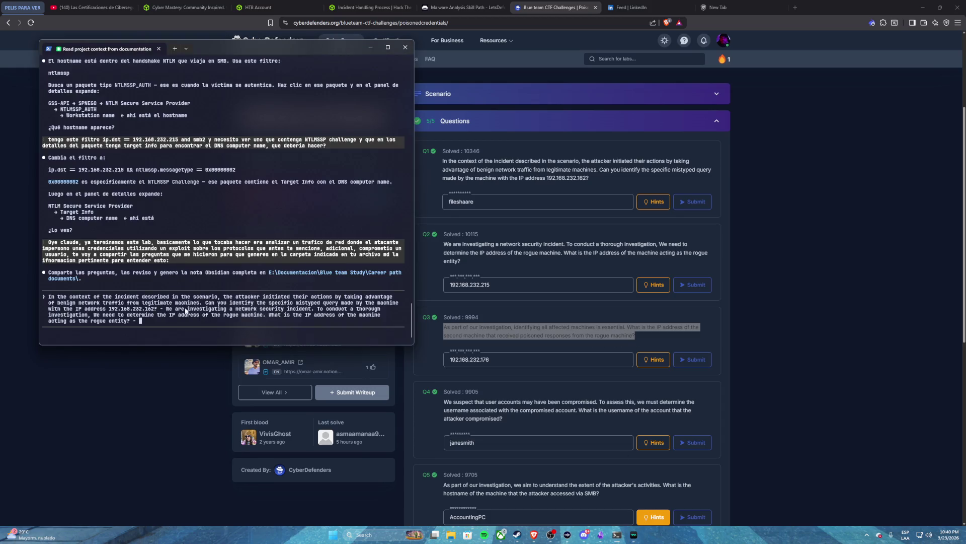
pyautogui.hotkey('ctrl', 'v')
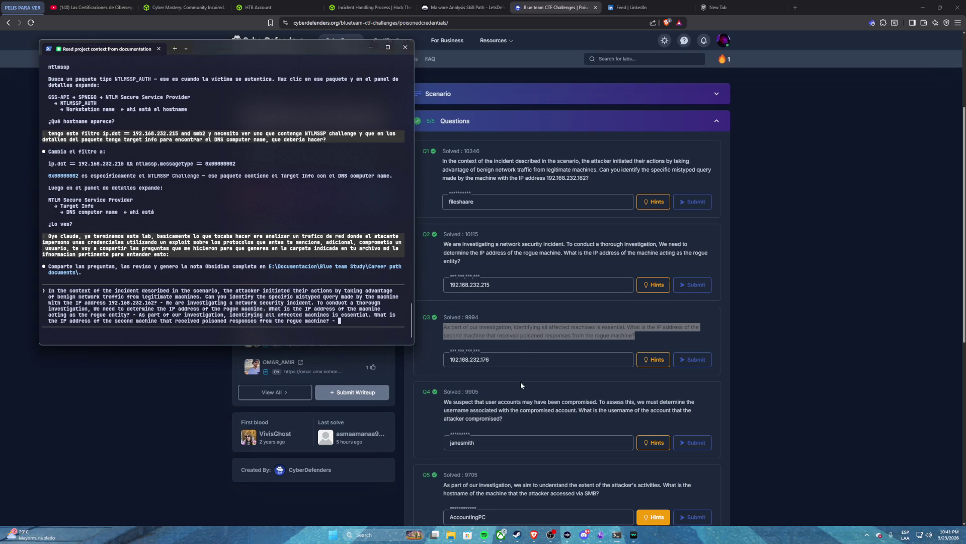
# - Add questions Q4 and Q5 and send all five to Claude
pyautogui.click(513, 393)
pyautogui.moveTo(444, 403); pyautogui.dragTo(506, 423)
pyautogui.hotkey('ctrl', 'c')
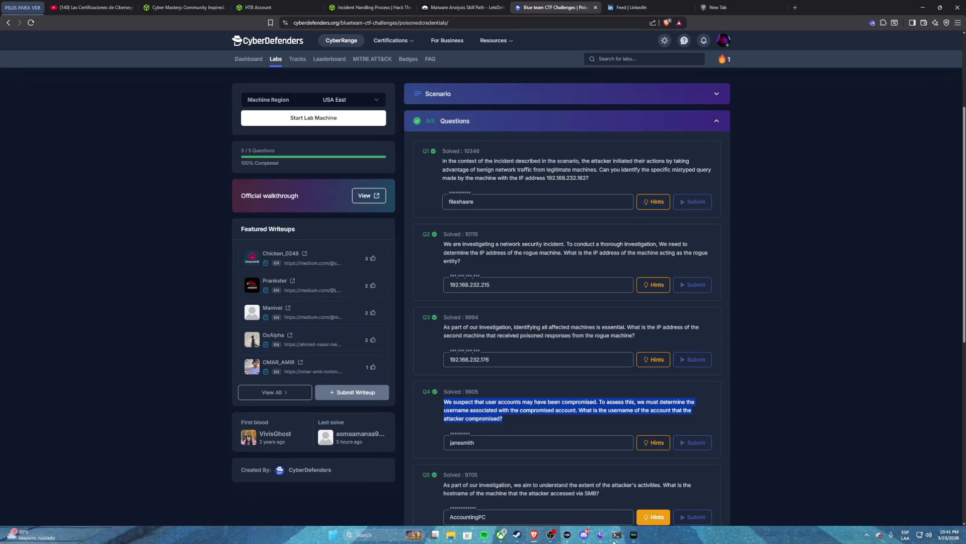
pyautogui.click(616, 535)
pyautogui.hotkey('ctrl', 'v')
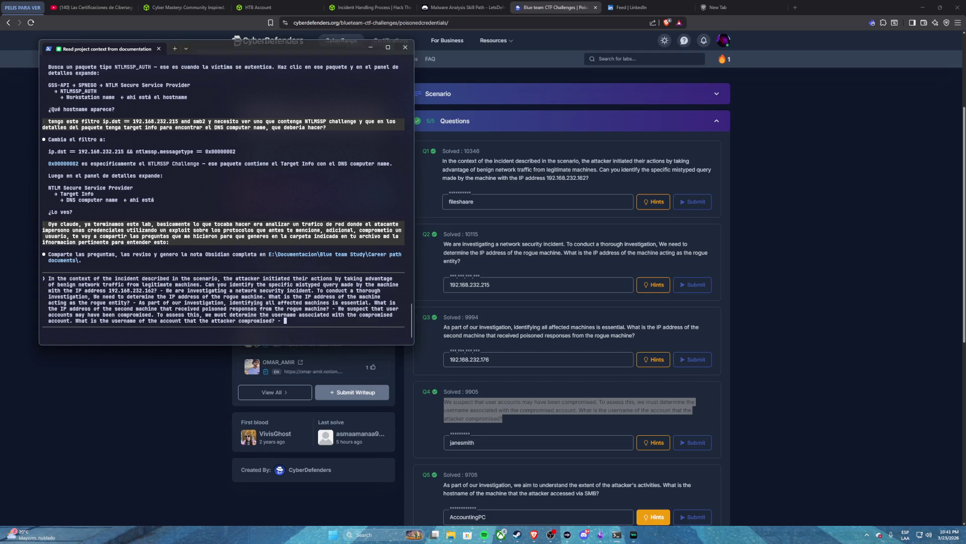
pyautogui.click(509, 434)
pyautogui.scroll(-3, 509, 434)
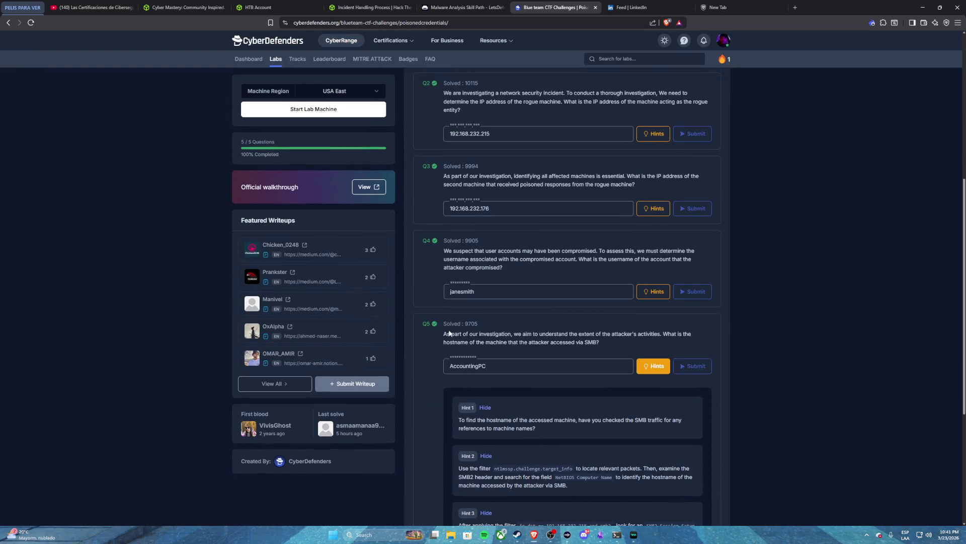
pyautogui.moveTo(446, 333); pyautogui.dragTo(601, 345)
pyautogui.hotkey('ctrl', 'c')
pyautogui.click(618, 535)
pyautogui.hotkey('ctrl', 'v')
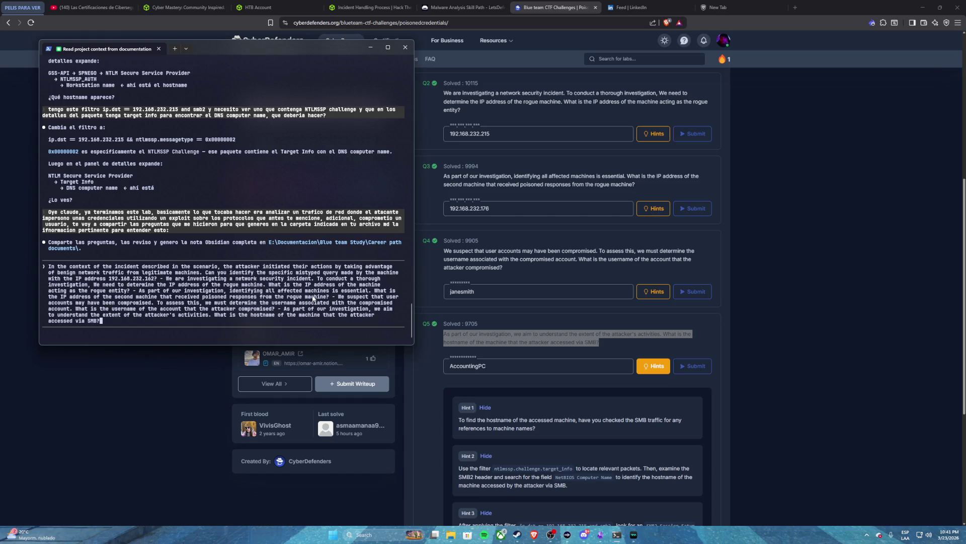
pyautogui.press('Return')
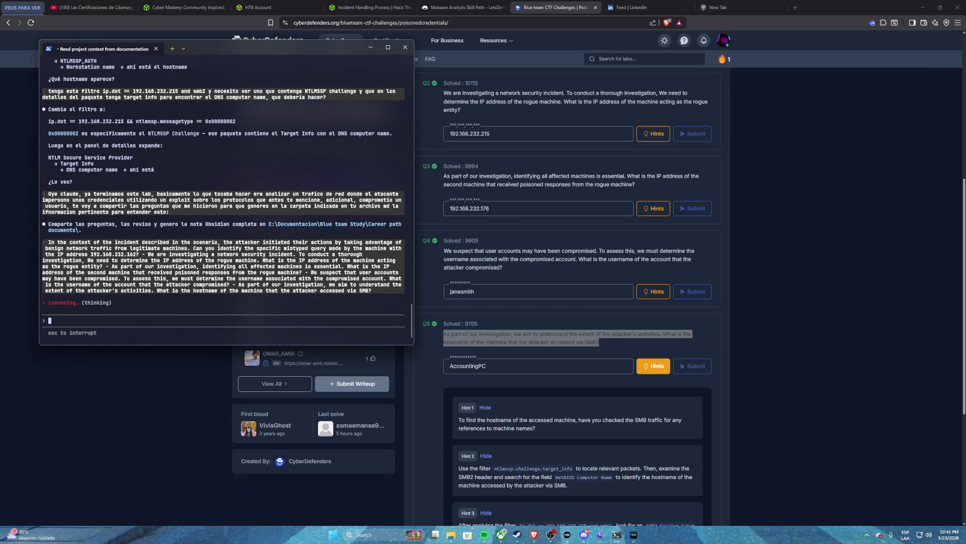
pyautogui.click(599, 534)
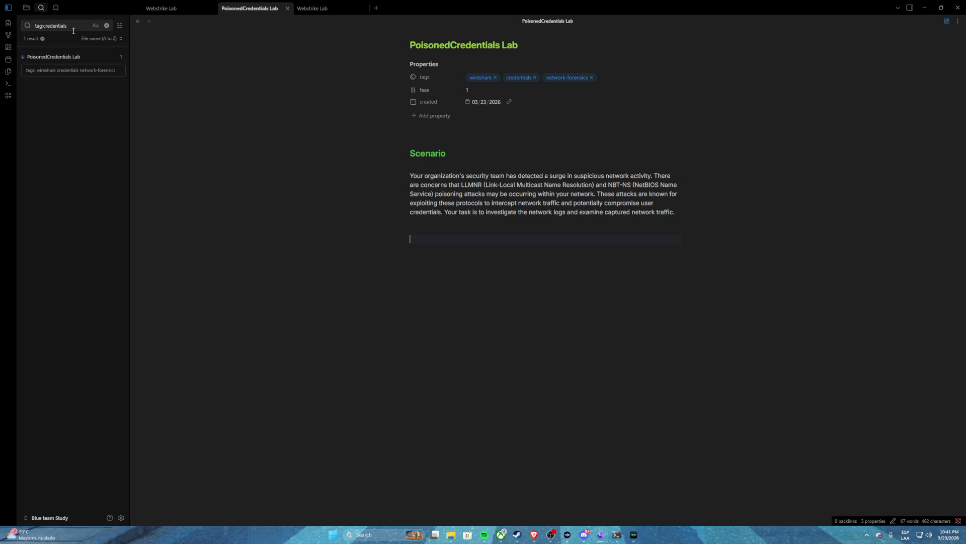
# - Clear the tag:credentials search, show the file explorer tree, and reopen PoisonedCredentials Lab
pyautogui.moveTo(68, 26); pyautogui.dragTo(26, 27)
pyautogui.press('BackSpace')
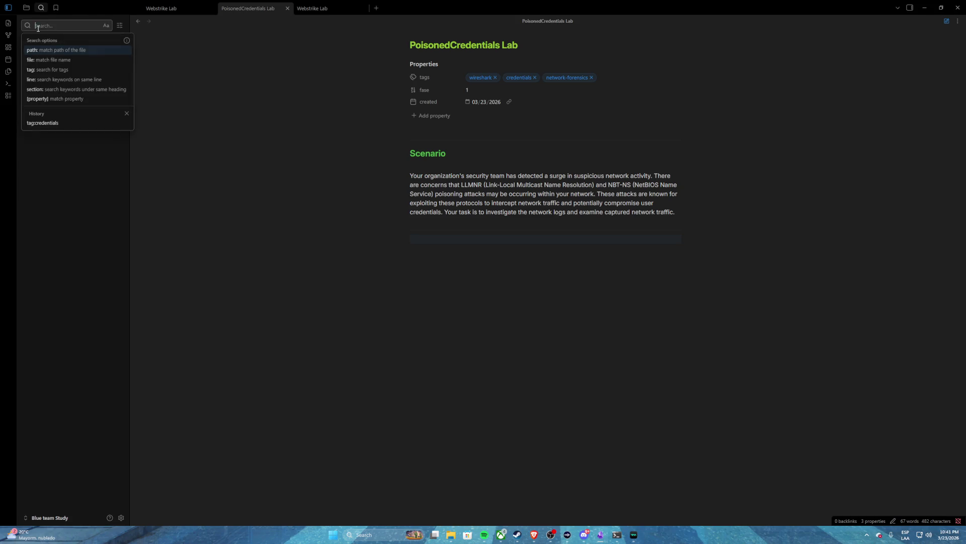
pyautogui.click(33, 300)
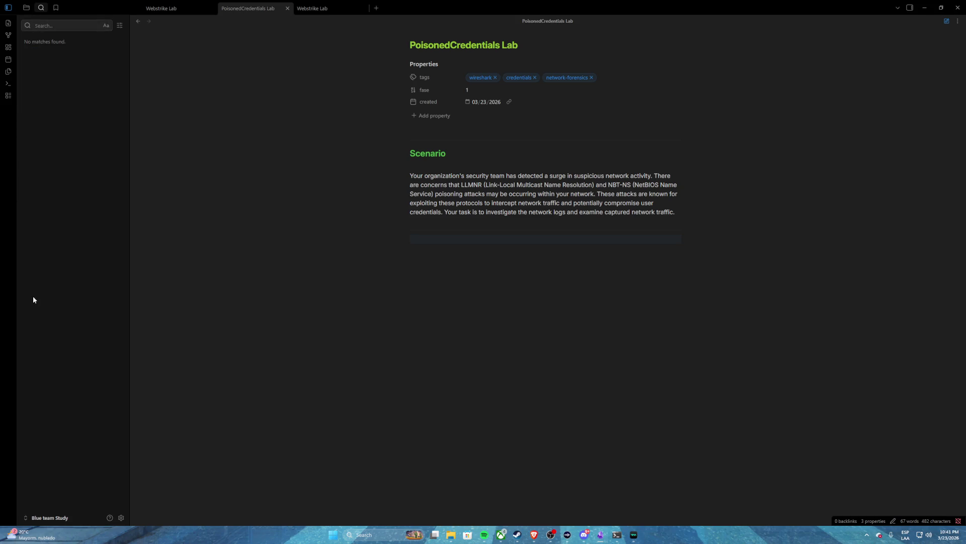
pyautogui.click(8, 24)
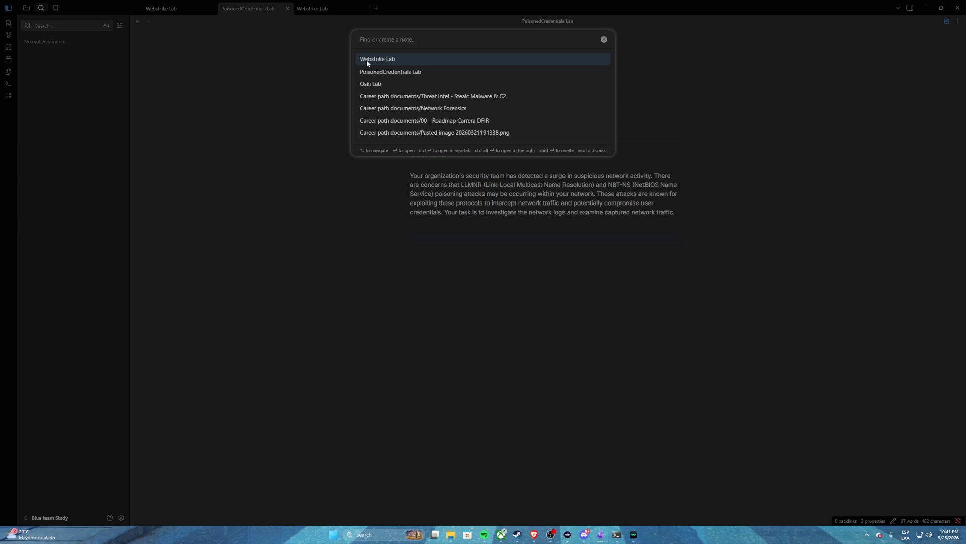
pyautogui.click(272, 34)
pyautogui.click(170, 9)
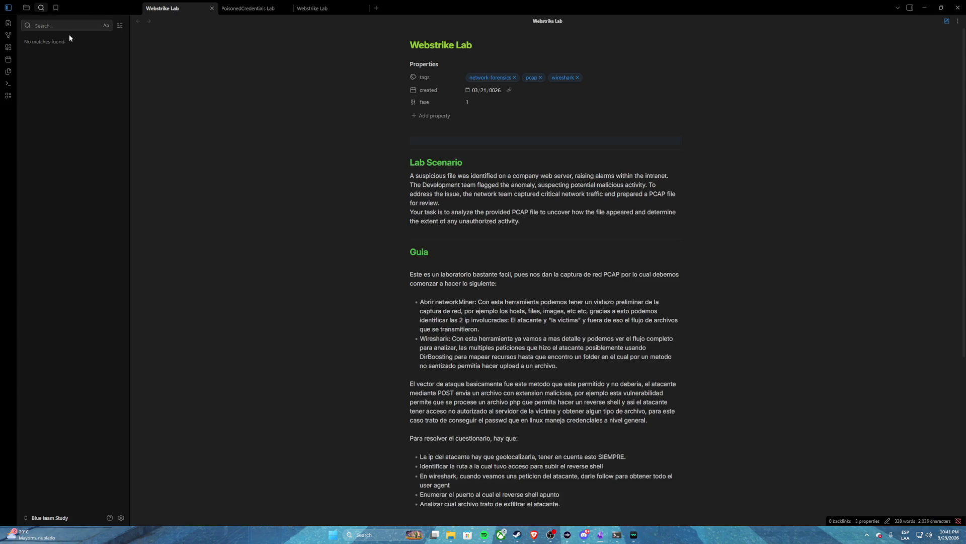
pyautogui.click(88, 27)
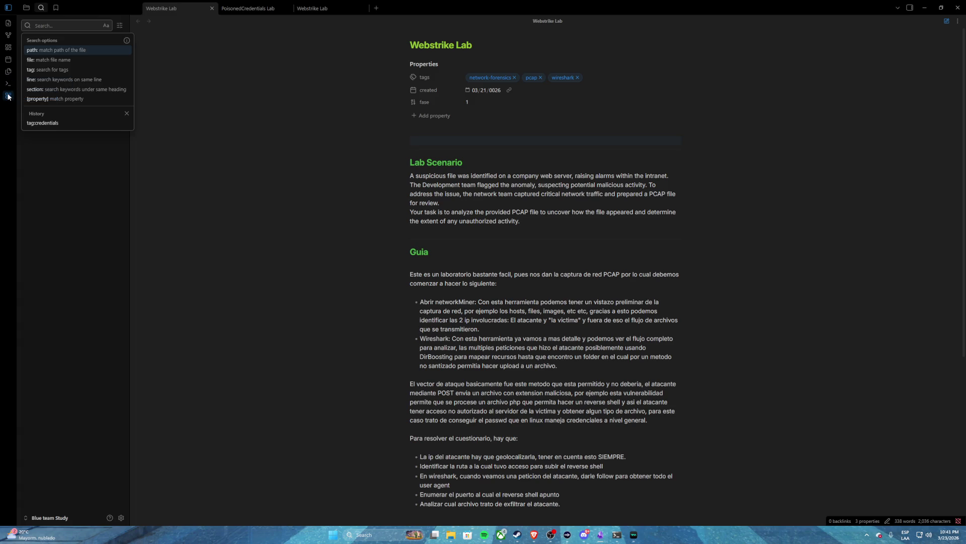
pyautogui.click(58, 105)
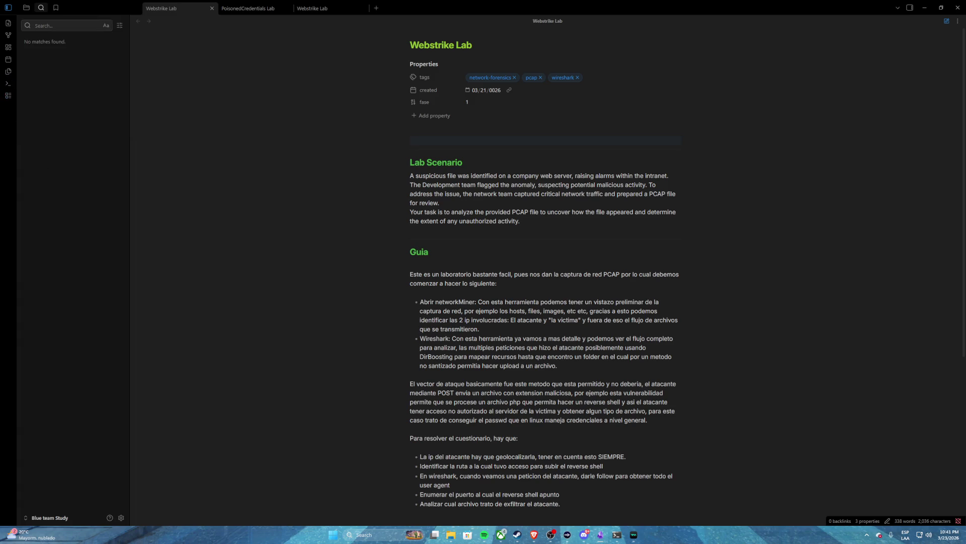
pyautogui.click(28, 8)
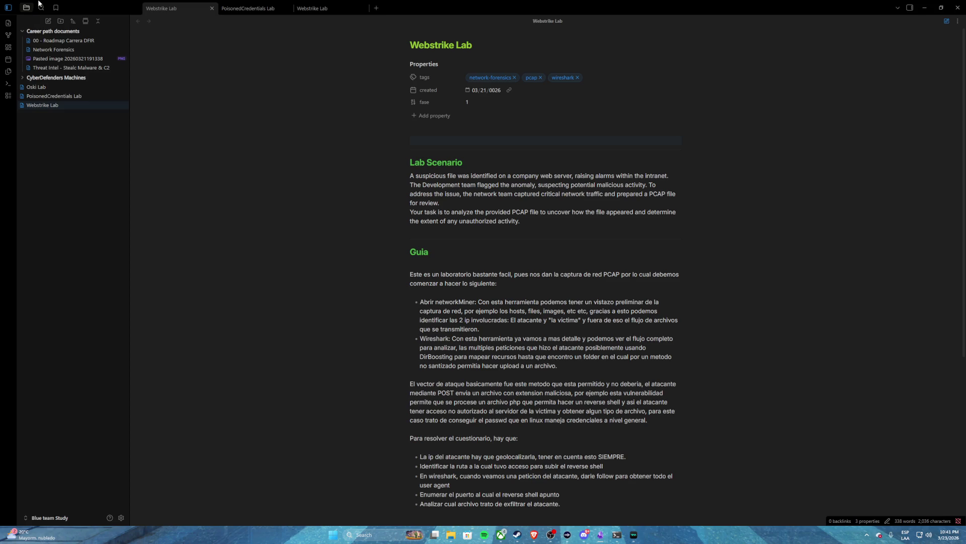
pyautogui.click(52, 96)
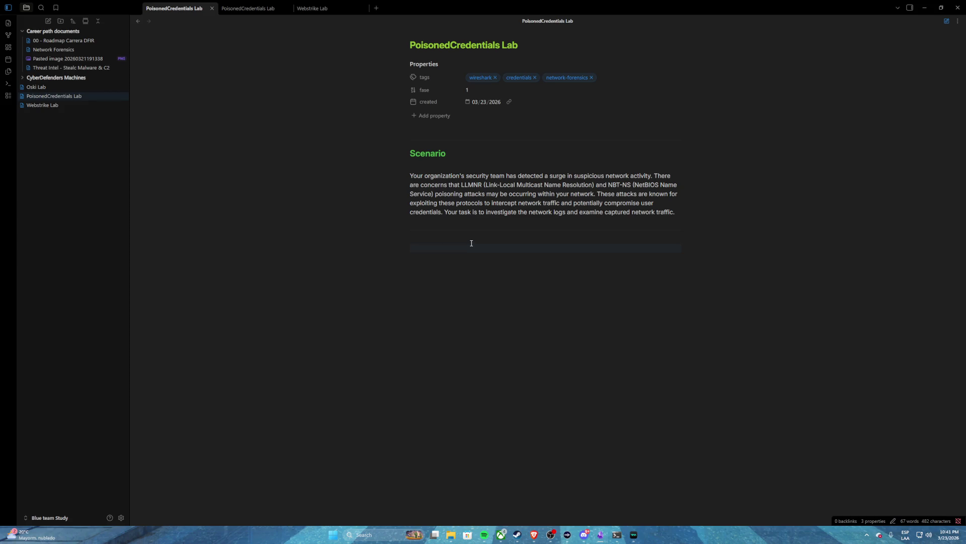
# - Add a '## Lab Solution' heading and begin a paragraph on understanding the pcap capture
pyautogui.write('## Lab')
pyautogui.write(' Solution')
pyautogui.press('Return')
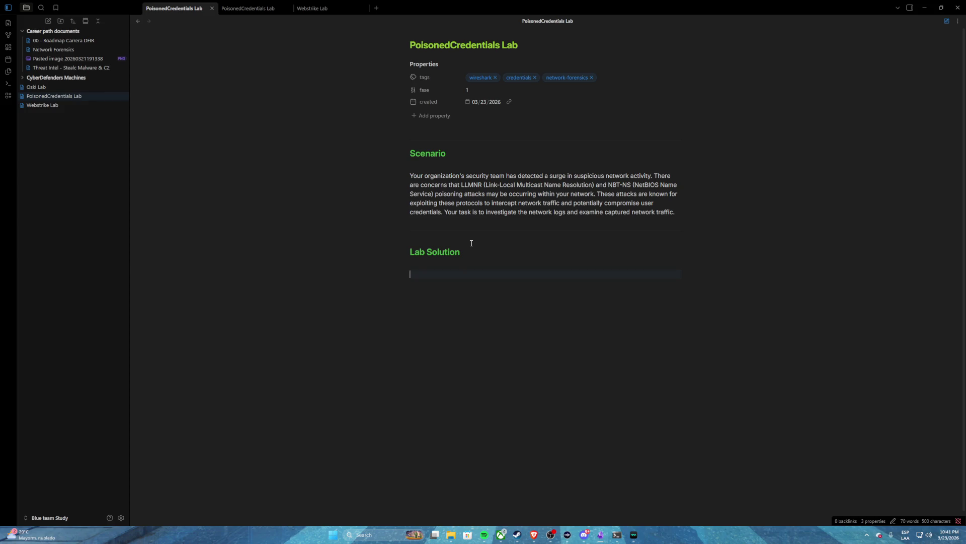
pyautogui.write('Para ')
pyautogui.write('resolver este la')
pyautogui.write('boratior')
pyautogui.press('BackSpace')
pyautogui.press('BackSpace')
pyautogui.press('BackSpace')
pyautogui.write('orio')
pyautogui.write('lo mas importante e')
pyautogui.write('ra entender bien ')
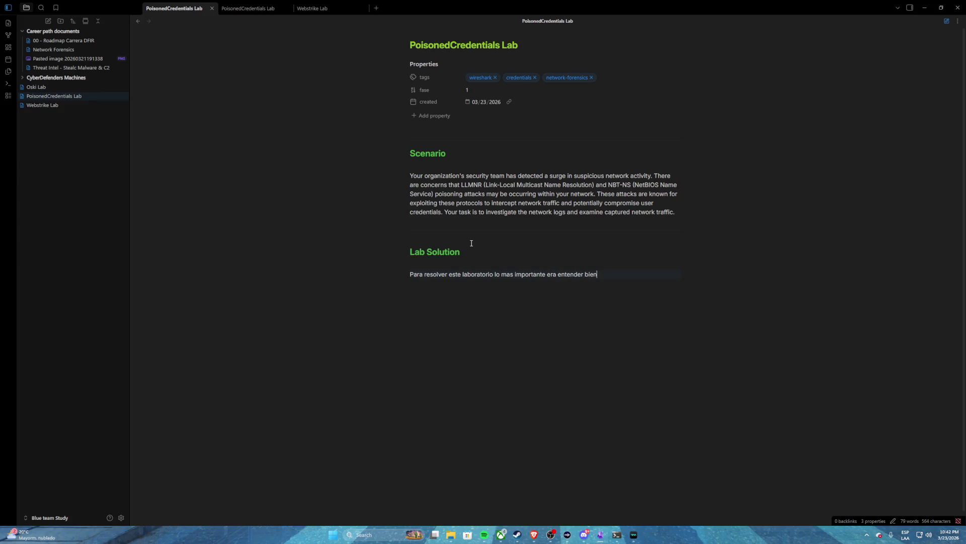
pyautogui.write('la captura pcap, ')
pyautogui.write('por ejemplo al a')
pyautogui.write('ccesar a u')
pyautogui.write('n')
# - Finish the paragraph: a misconfigured SMB exposed the target's DNS hostname, clarifying the attack vector
pyautogui.press('BackSpace')
pyautogui.press('BackSpace')
pyautogui.press('BackSpace')
pyautogui.write('por ')
pyautogui.write('un SMB ')
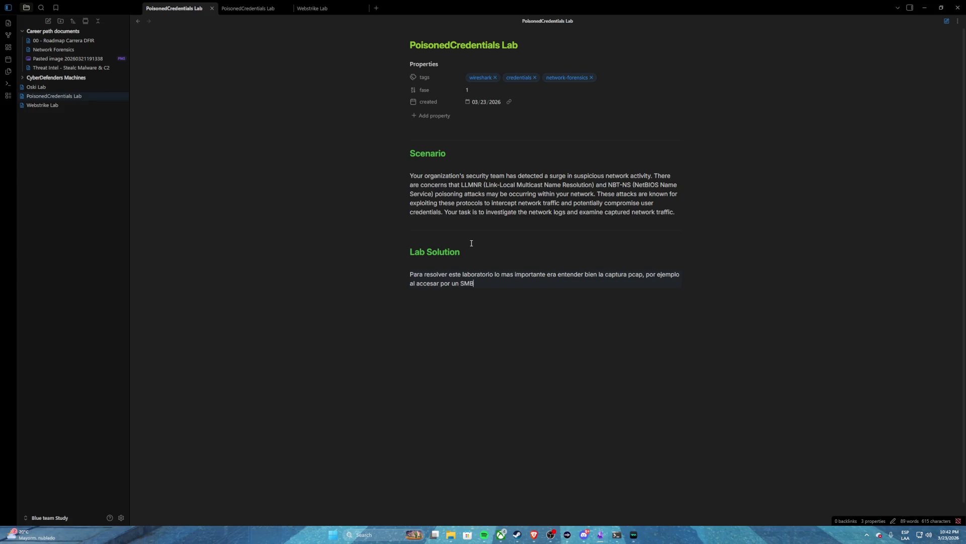
pyautogui.write('mal configurado, ')
pyautogui.write('la captura mos')
pyautogui.write('traba el ')
pyautogui.write('target')
pyautogui.write(' o e')
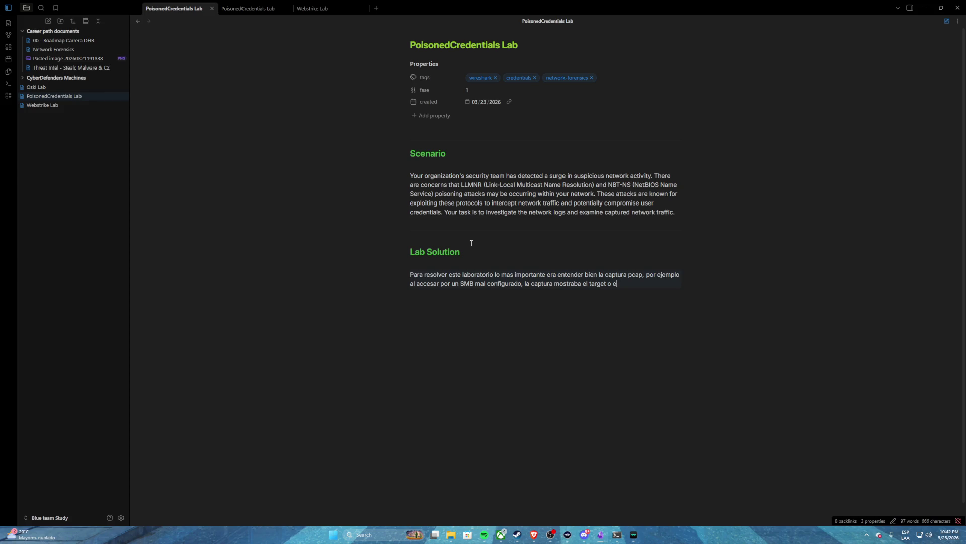
pyautogui.write('l DNS host nam')
pyautogui.write('e, lo cual par')
pyautogui.write('a un ana')
pyautogui.write('lisis fo')
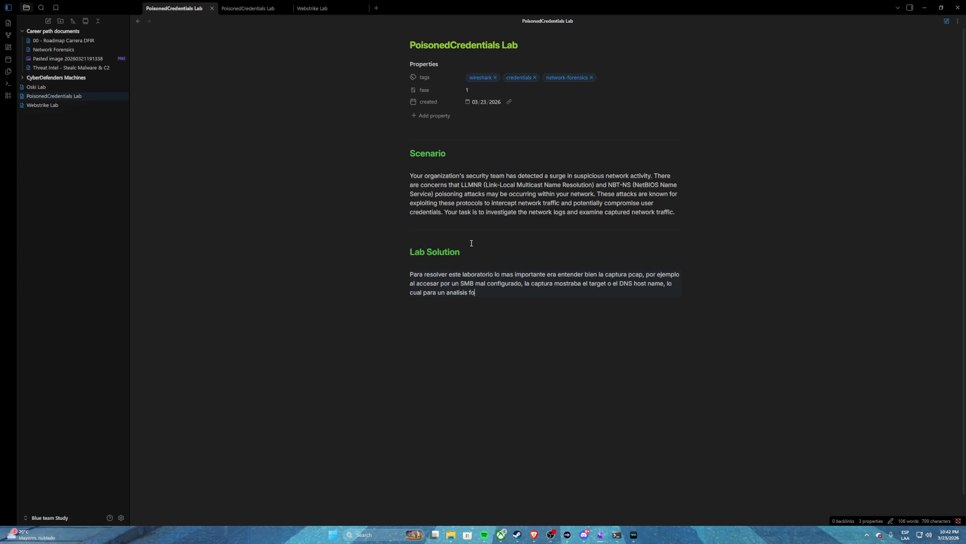
pyautogui.write('rense era bastante crucia')
pyautogui.write('l pues pod')
pyautogui.write('emos trac')
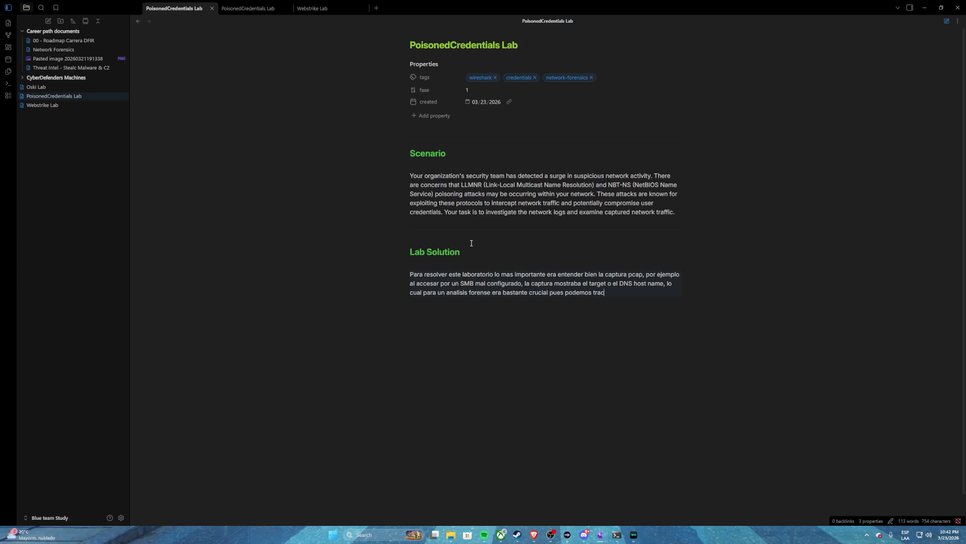
pyautogui.write('kear con esto toda la su')
pyautogui.write('perfeci')
pyautogui.press('BackSpace')
pyautogui.press('BackSpace')
pyautogui.write('icie de ata')
pyautogui.write('que y esclarece')
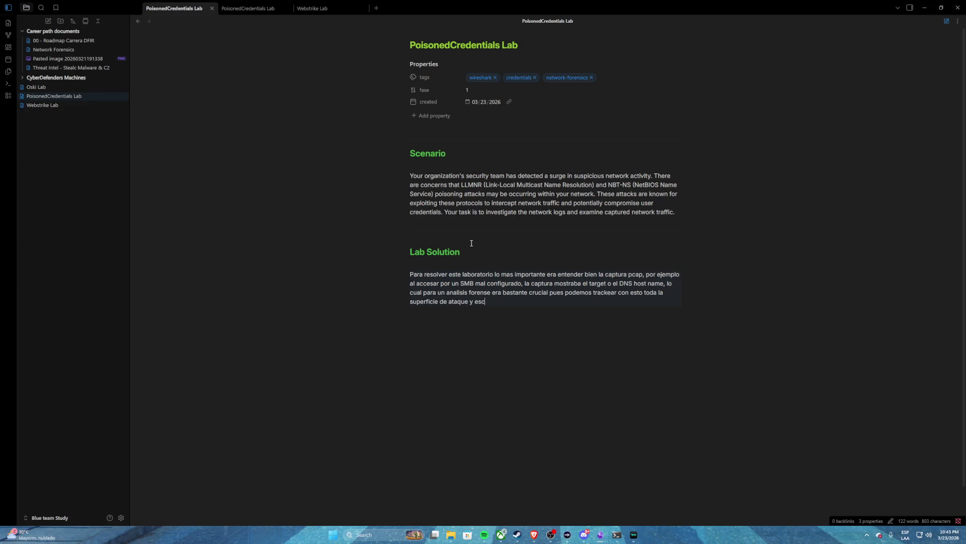
pyautogui.write('r el vector de a')
pyautogui.write('taque.')
pyautogui.doubleClick(449, 174)
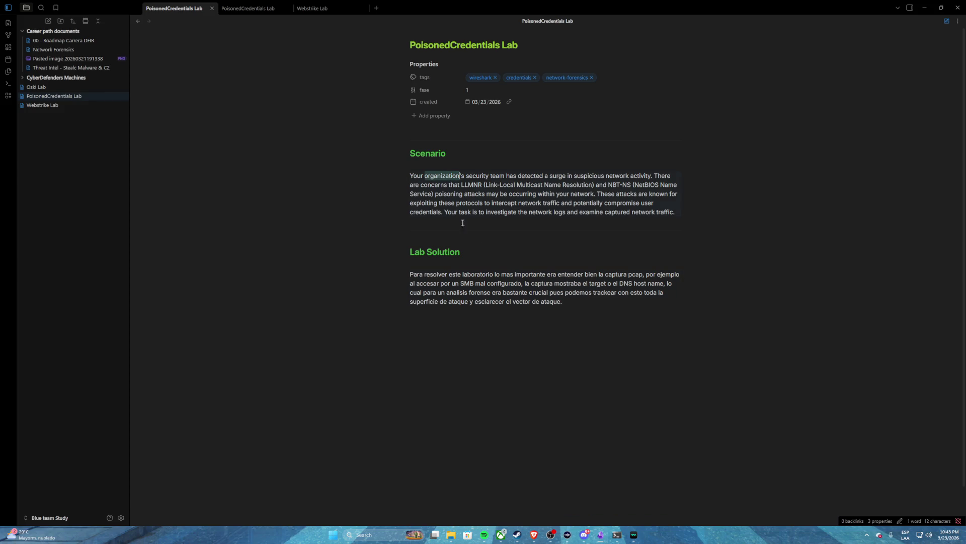
pyautogui.click(472, 292)
pyautogui.doubleClick(468, 282)
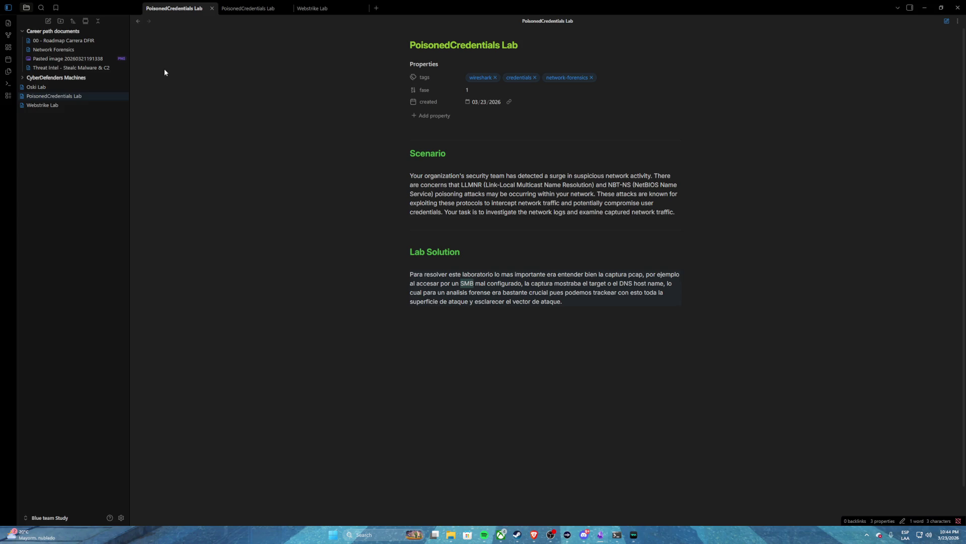
pyautogui.click(69, 51)
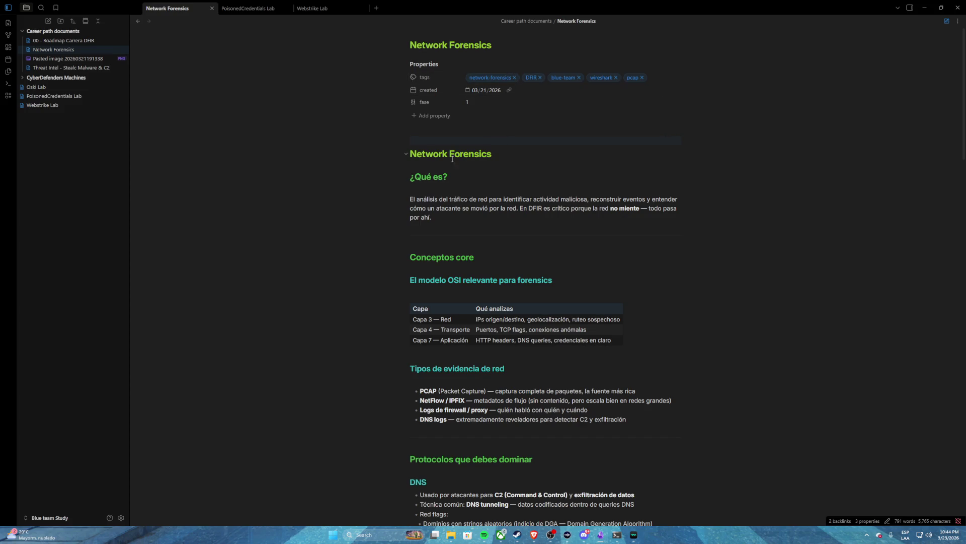
# - Scroll through the Network Forensics note down to its related-notes section
pyautogui.scroll(-2, 445, 158)
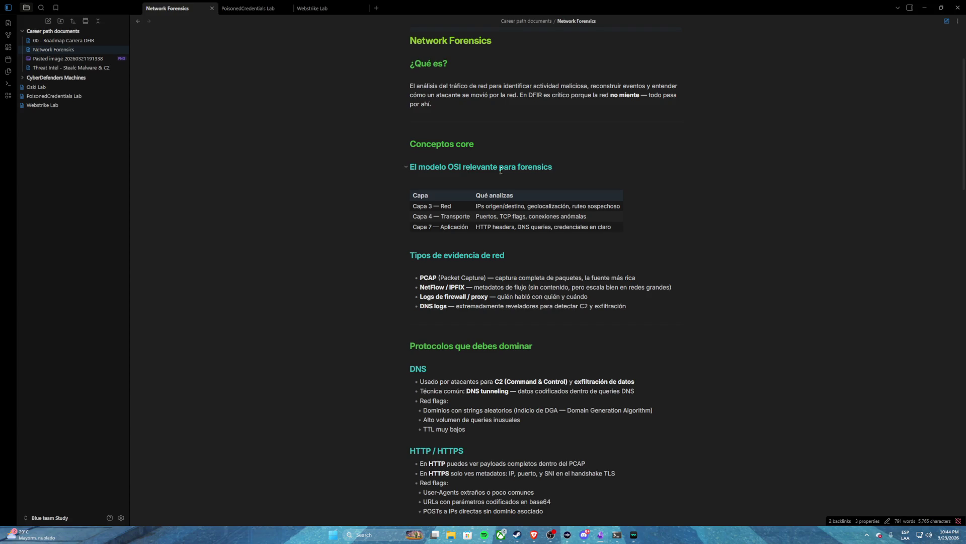
pyautogui.scroll(-2, 431, 192)
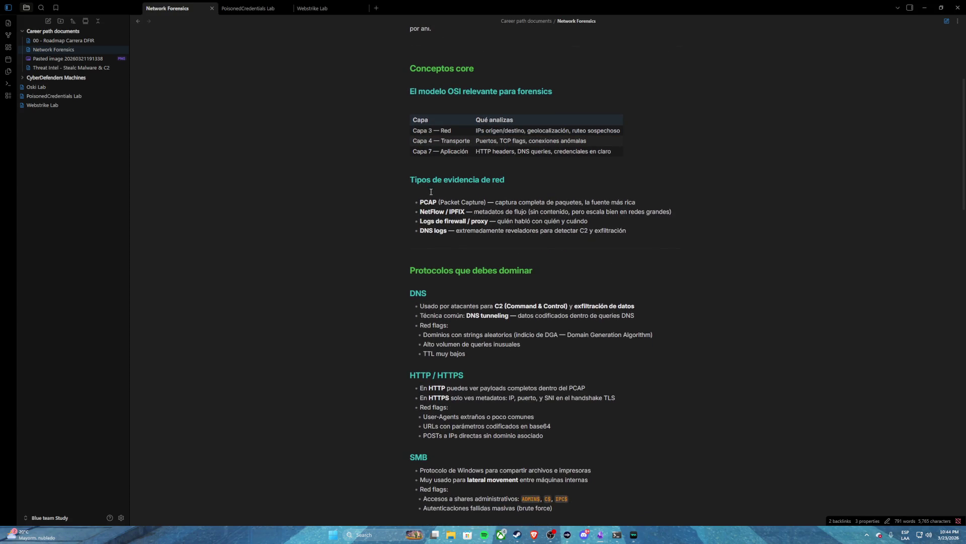
pyautogui.scroll(-3, 442, 204)
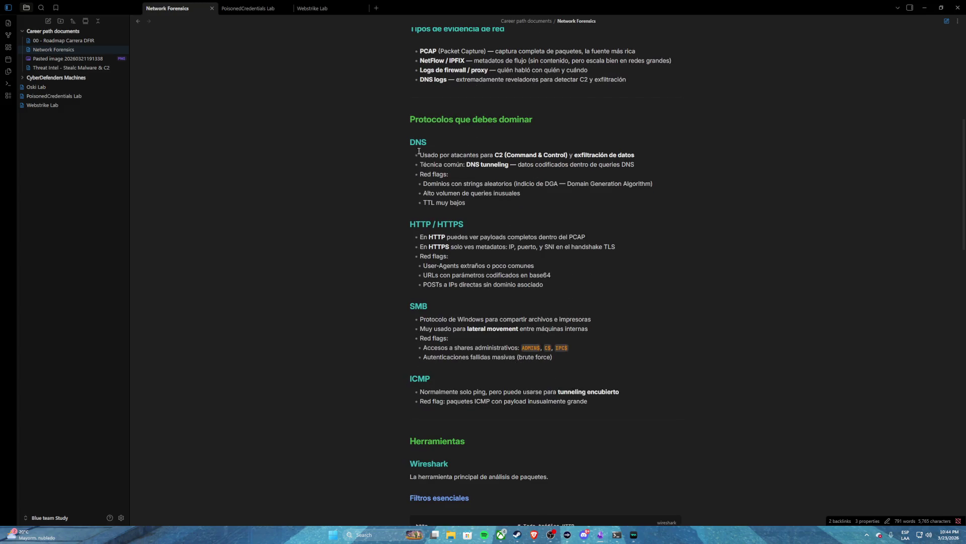
pyautogui.scroll(-2, 419, 151)
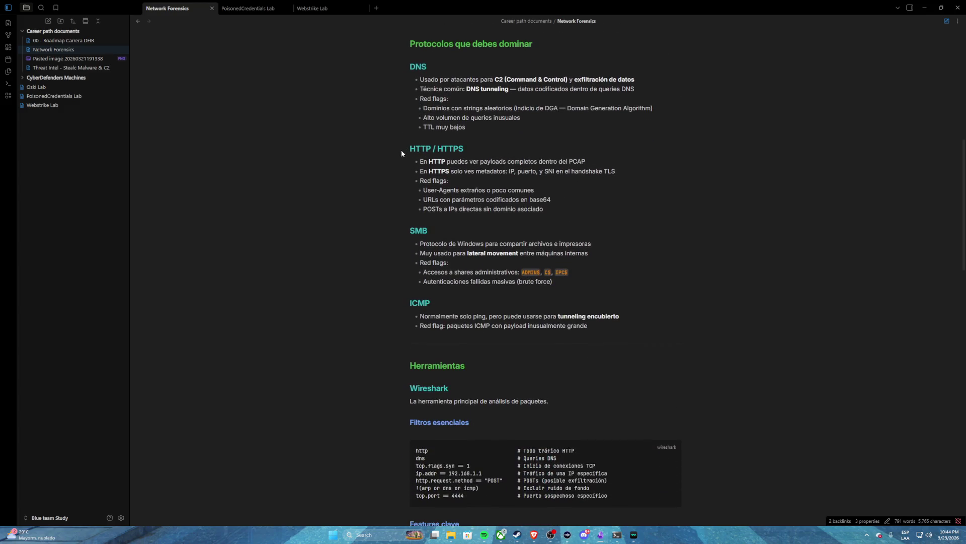
pyautogui.scroll(-1, 412, 193)
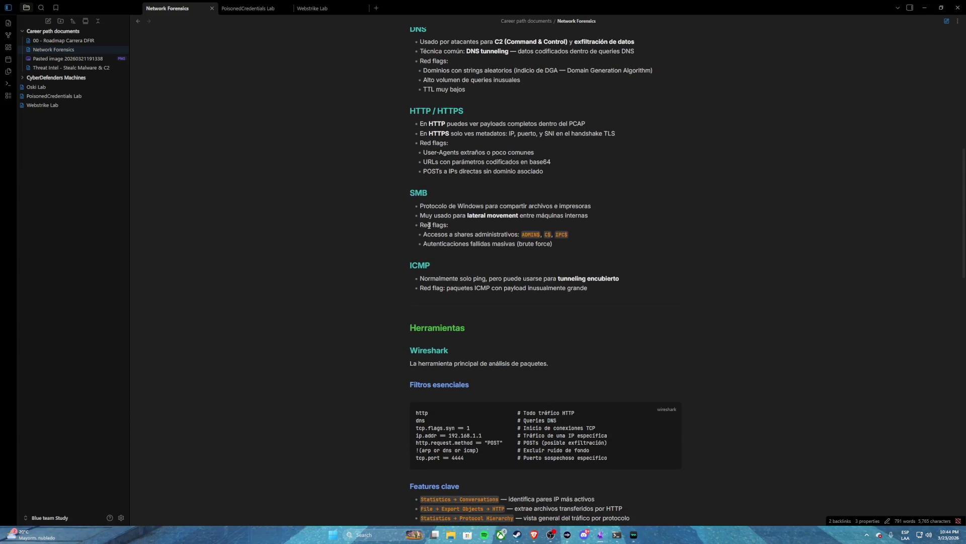
pyautogui.scroll(-3, 421, 263)
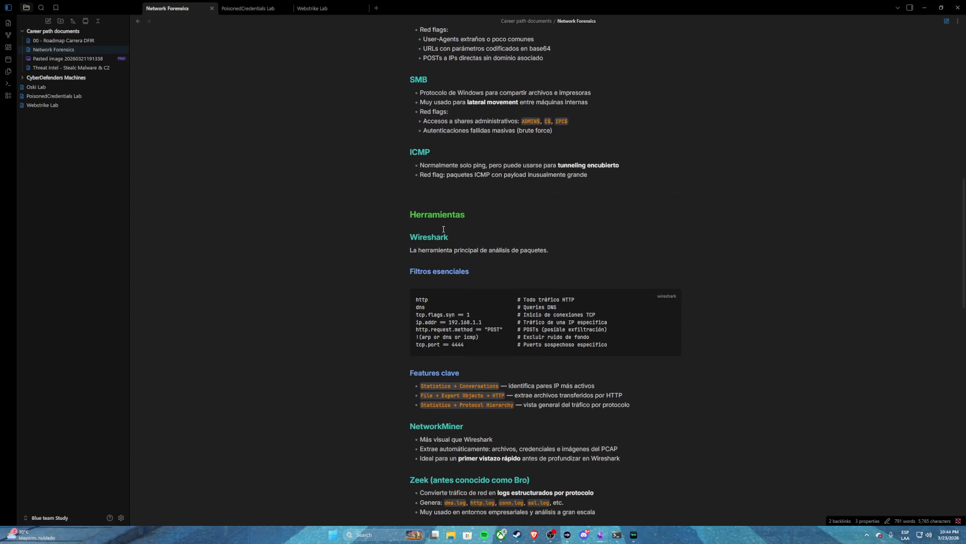
pyautogui.scroll(-3, 436, 227)
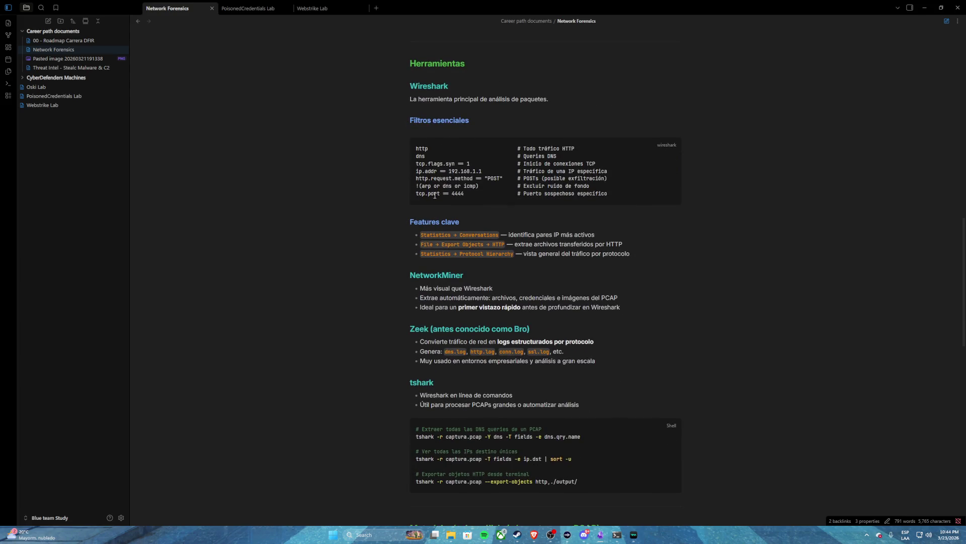
pyautogui.scroll(-5, 431, 233)
pyautogui.scroll(-10, 433, 226)
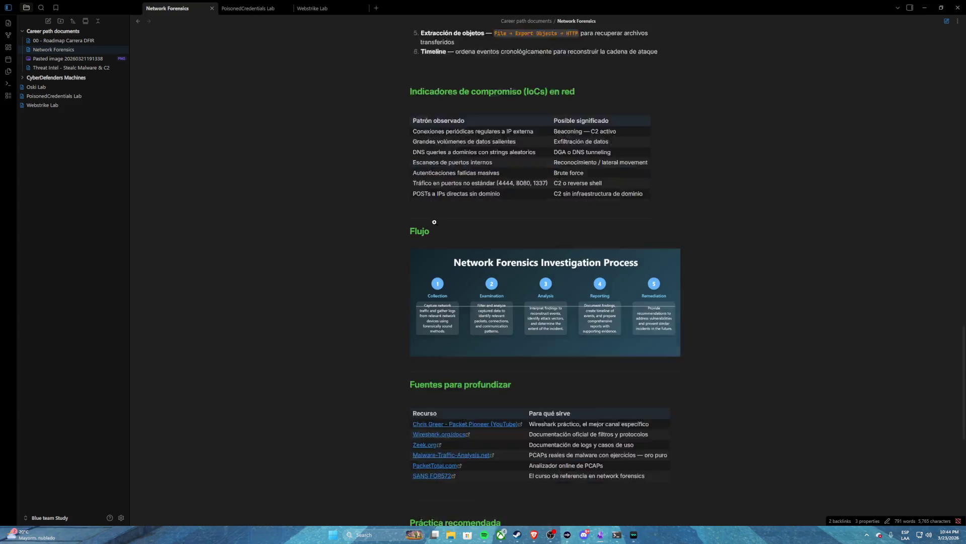
pyautogui.scroll(-5, 434, 222)
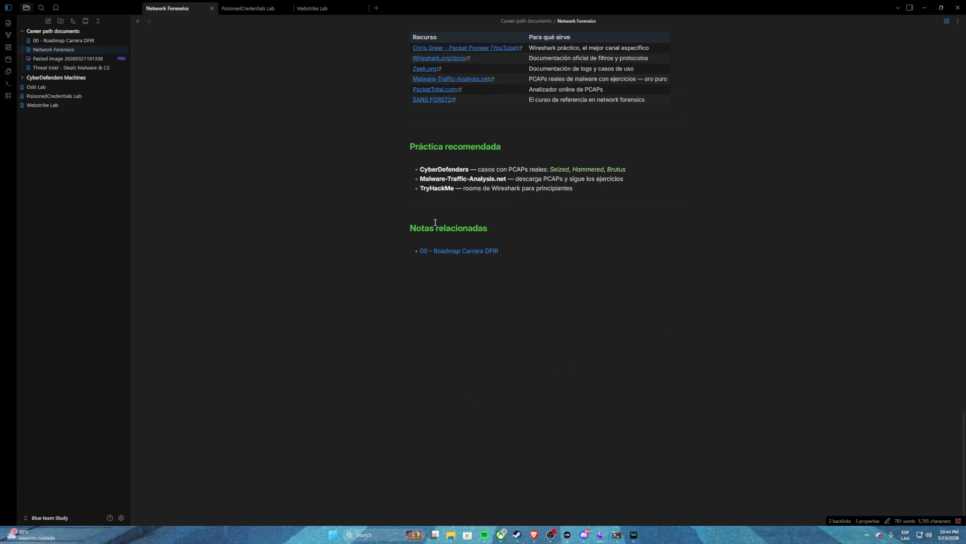
pyautogui.click(617, 535)
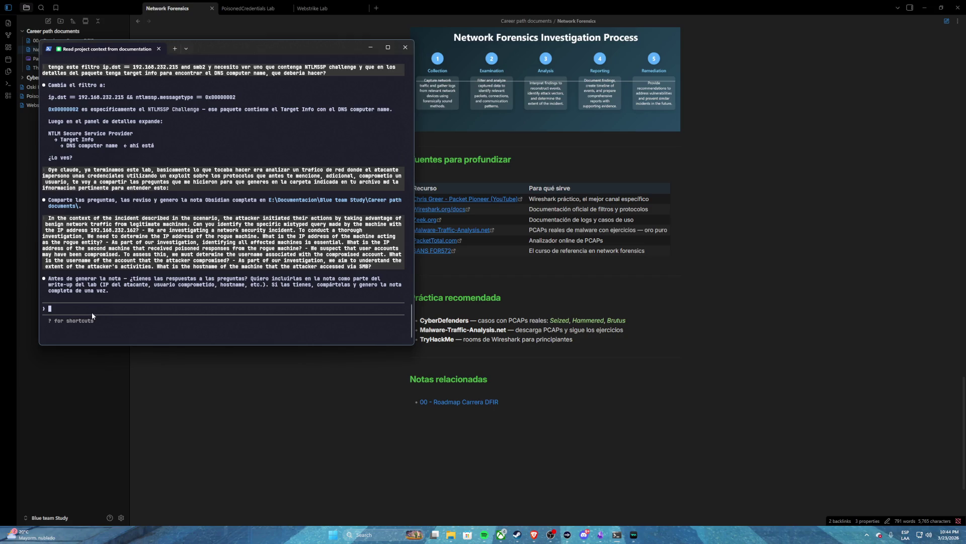
# - Start the reply to Claude with 'claro mira: te las voy a compartir en orden:'
pyautogui.write('clar')
pyautogui.write('o mira: 1')
pyautogui.press('BackSpace')
pyautogui.write('te k')
pyautogui.press('BackSpace')
pyautogui.write('las  o')
pyautogui.press('BackSpace')
pyautogui.press('BackSpace')
pyautogui.write('voy a compartir e')
pyautogui.write('n orden:')
pyautogui.moveTo(530, 534)
# - Add the answers fileshaare and 192.168.232.215 from the lab page to the reply
pyautogui.click(461, 485)
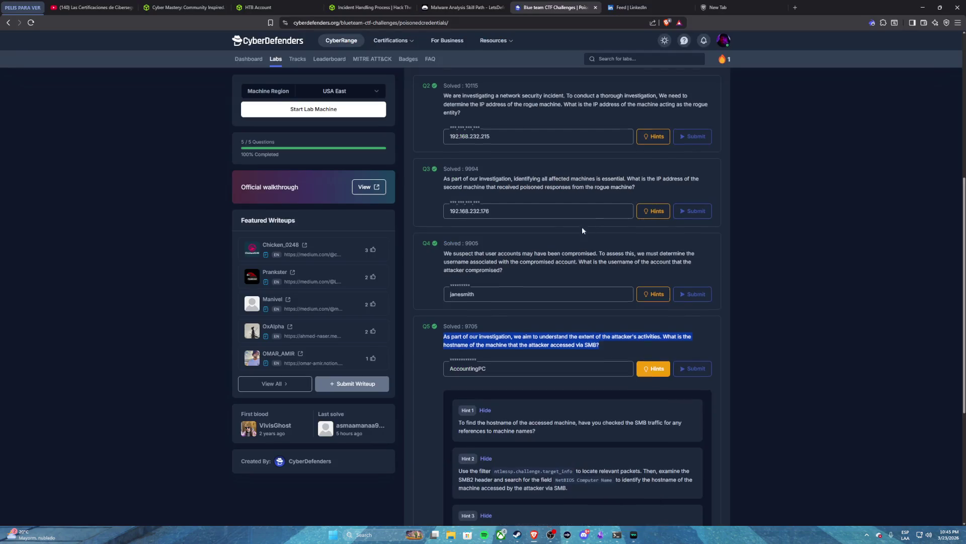
pyautogui.scroll(4, 540, 231)
pyautogui.doubleClick(478, 274)
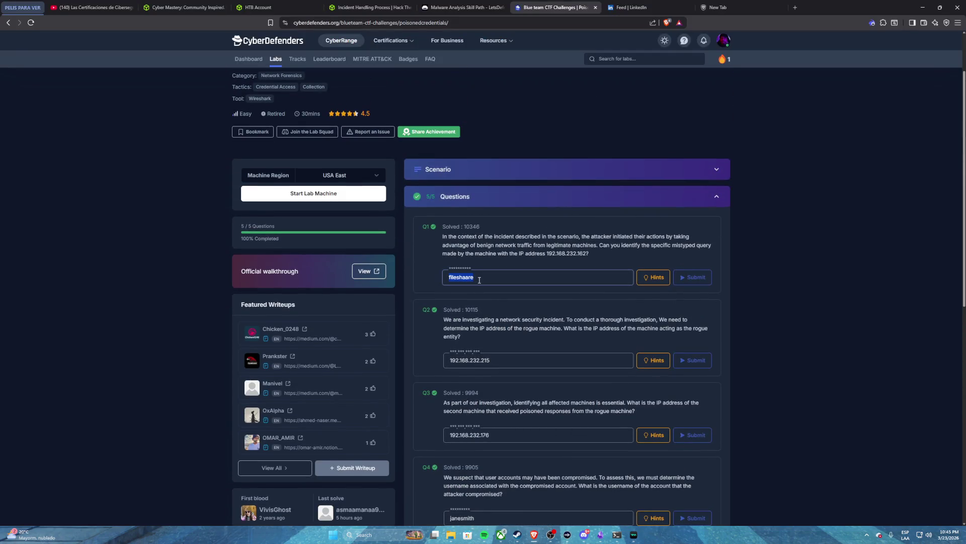
pyautogui.click(621, 538)
pyautogui.write('fileshaare -')
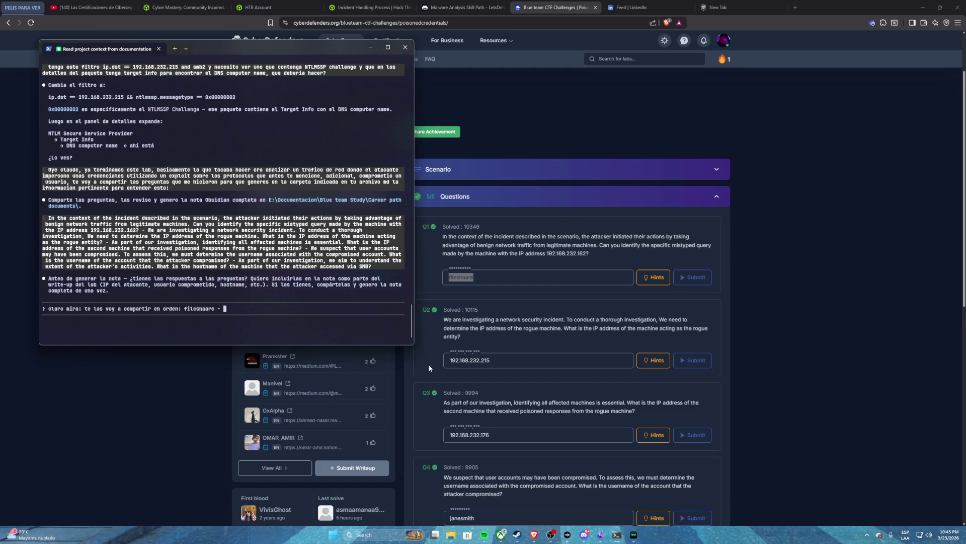
pyautogui.click(479, 362)
pyautogui.doubleClick(480, 362)
pyautogui.hotkey('ctrl', 'c')
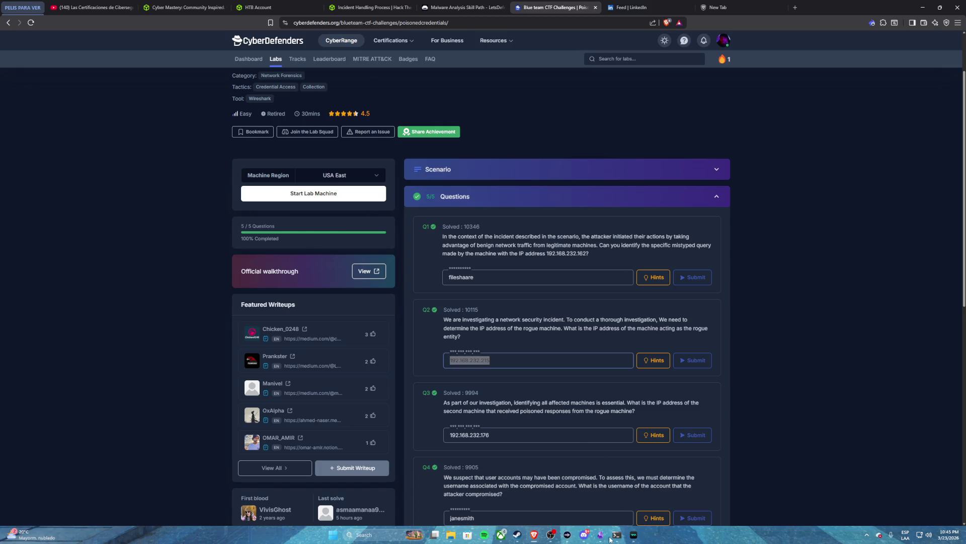
pyautogui.click(617, 535)
pyautogui.write('-')
pyautogui.hotkey('ctrl', 'v')
# - Append the victim IP 192.168.232.176 and the compromised username, separated by dashes
pyautogui.click(469, 388)
pyautogui.doubleClick(476, 436)
pyautogui.hotkey('ctrl', 'c')
pyautogui.click(616, 535)
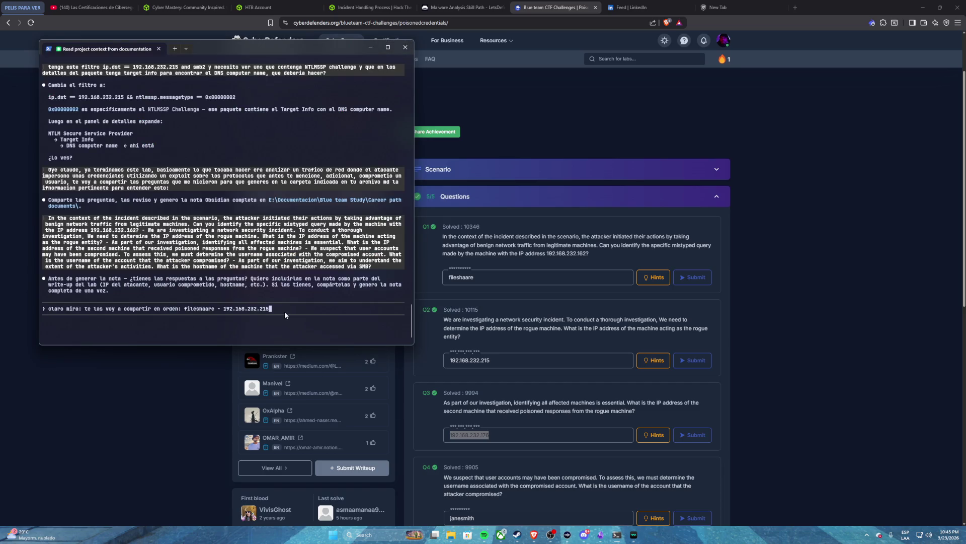
pyautogui.write('-')
pyautogui.hotkey('ctrl', 'v')
pyautogui.click(518, 407)
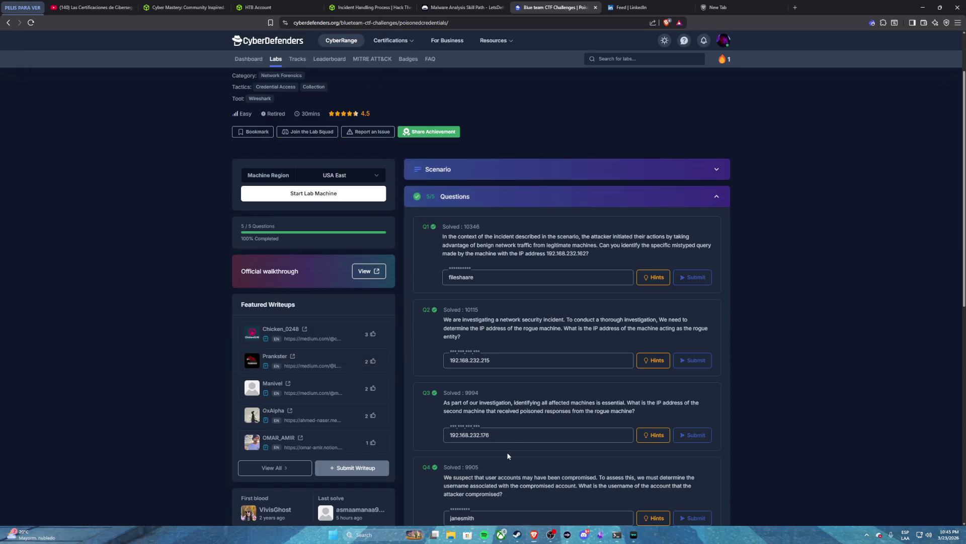
pyautogui.scroll(-2, 509, 398)
pyautogui.doubleClick(476, 405)
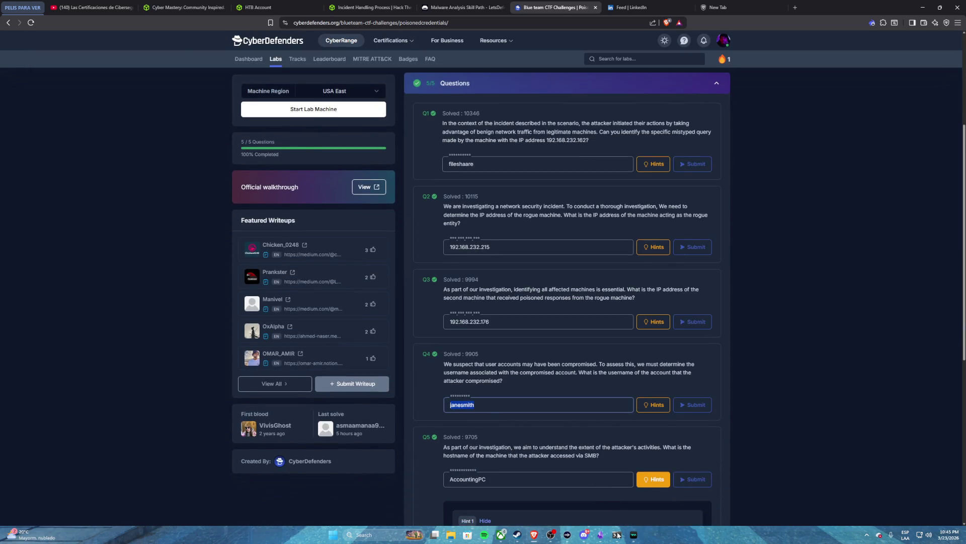
pyautogui.click(618, 535)
pyautogui.write('-')
pyautogui.hotkey('ctrl', 'v')
# - Append hostname AccountingPC, remove the trailing dash, and send the answers to Claude
pyautogui.click(523, 444)
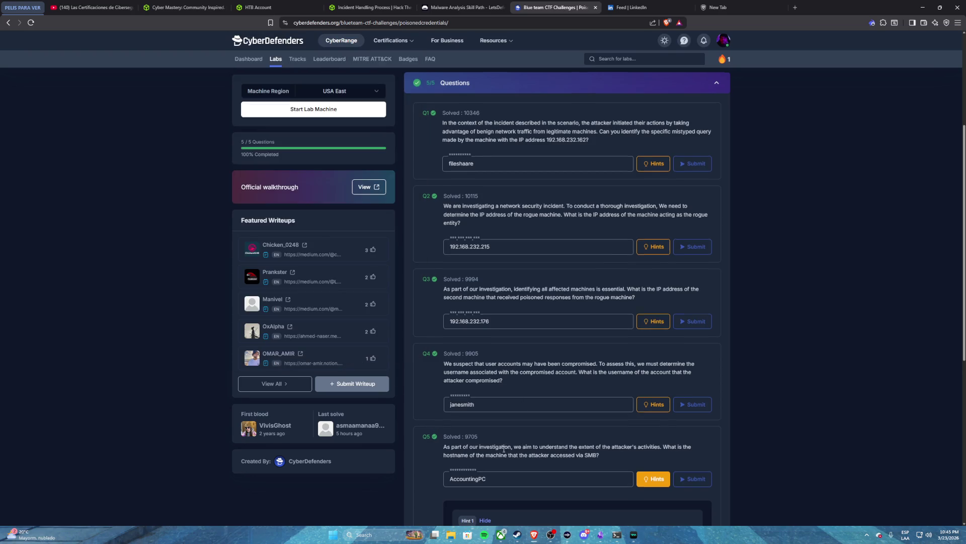
pyautogui.scroll(-2, 470, 409)
pyautogui.doubleClick(461, 365)
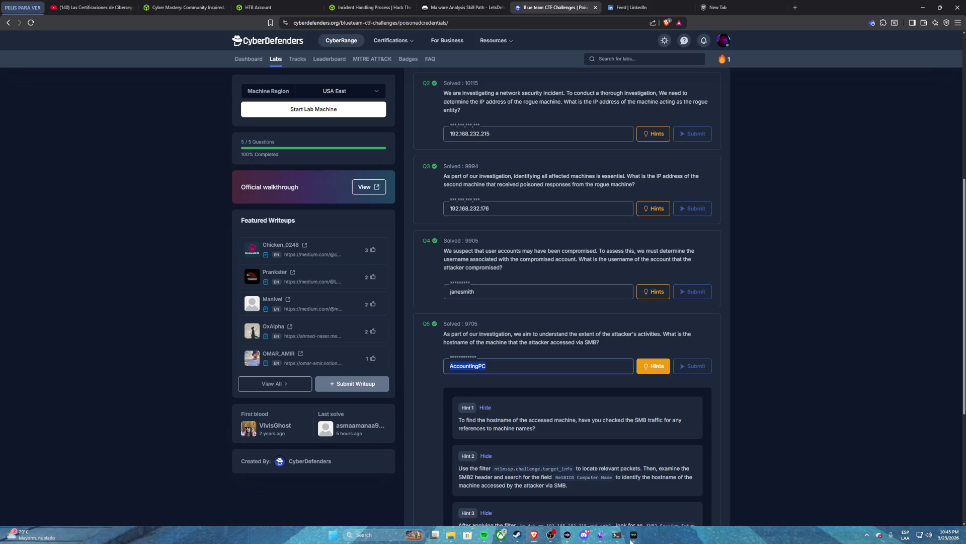
pyautogui.hotkey('alt', 'Tab')
pyautogui.write('-')
pyautogui.hotkey('ctrl', 'v')
pyautogui.write('-')
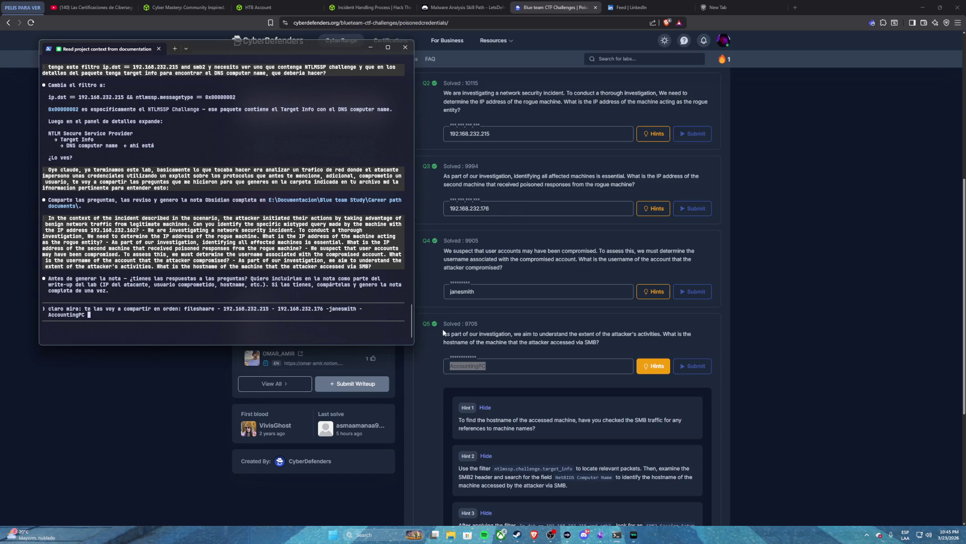
pyautogui.click(539, 381)
pyautogui.scroll(-3, 538, 383)
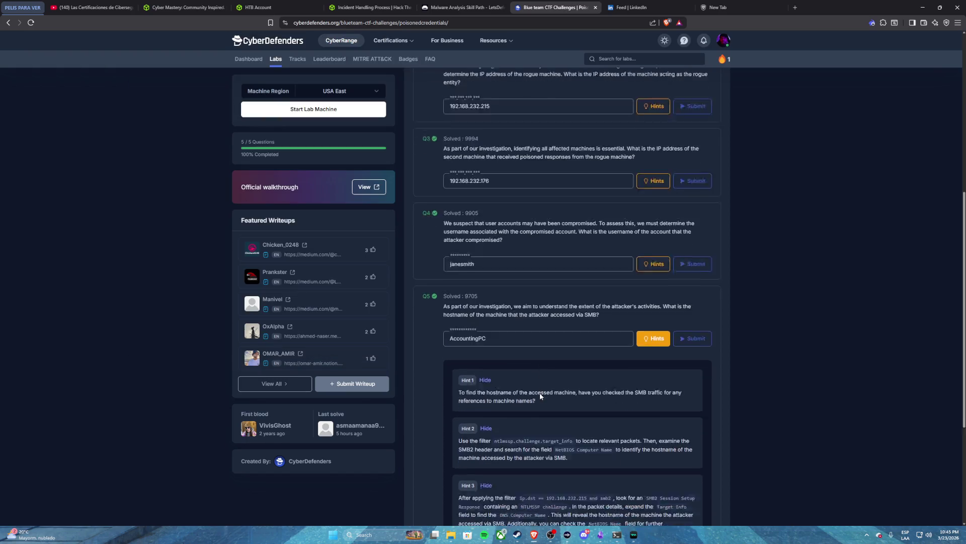
pyautogui.scroll(3, 536, 386)
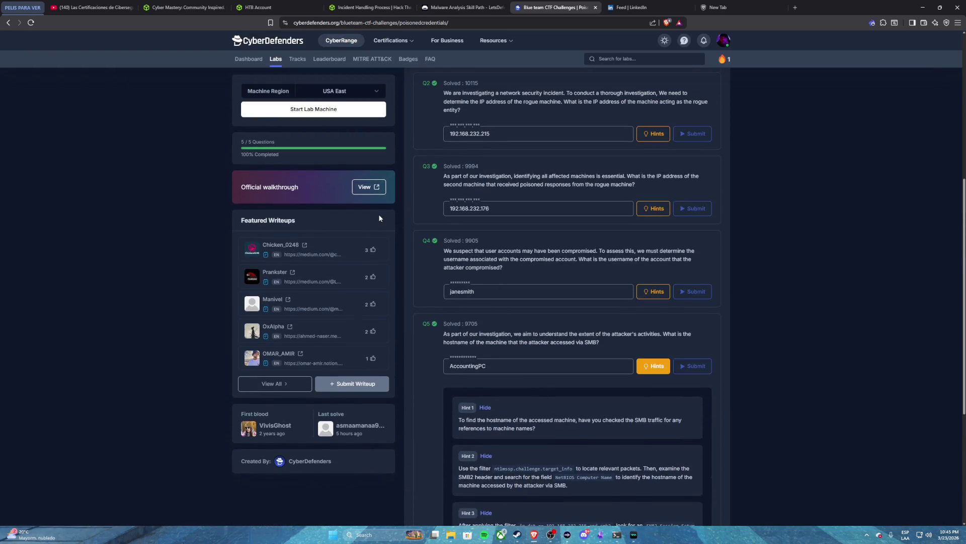
pyautogui.click(617, 535)
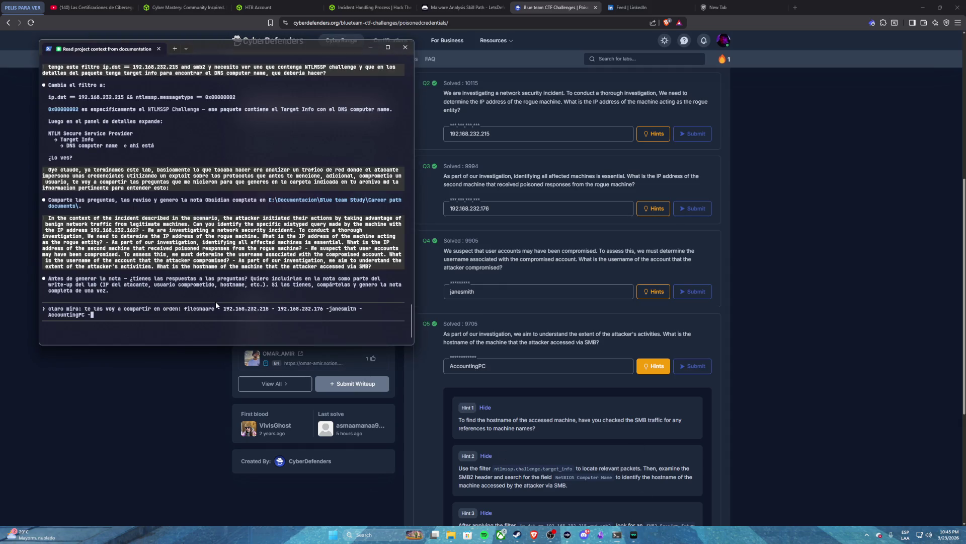
pyautogui.press('BackSpace')
pyautogui.press('Return')
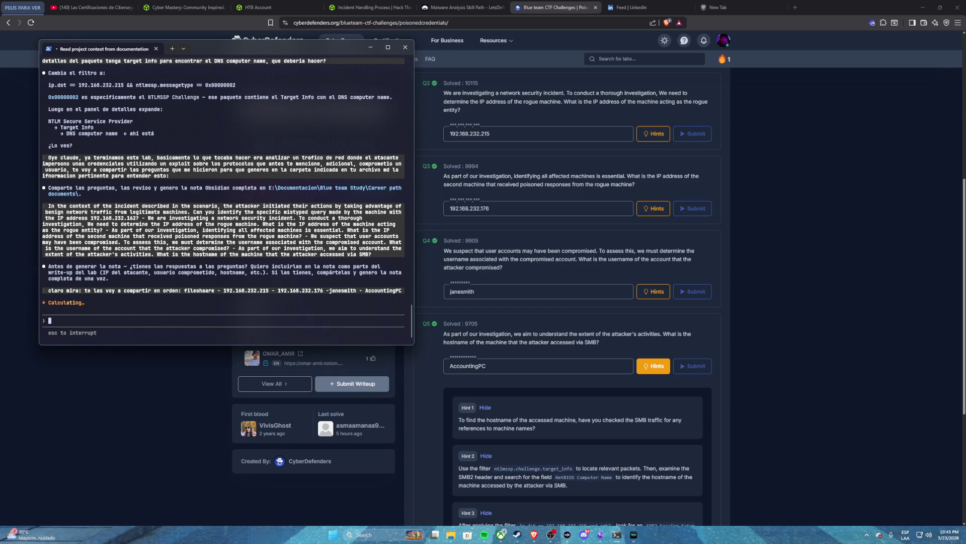
pyautogui.click(422, 293)
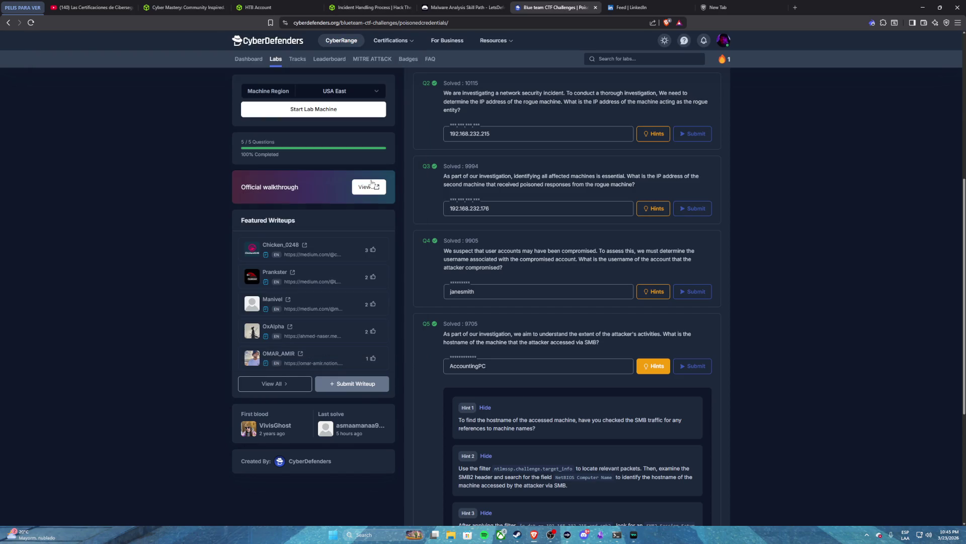
# - Open the SOC Analyst Tier 1 track and expand Level 1 to list labs like Yellow RAT
pyautogui.scroll(4, 370, 183)
pyautogui.scroll(2, 370, 183)
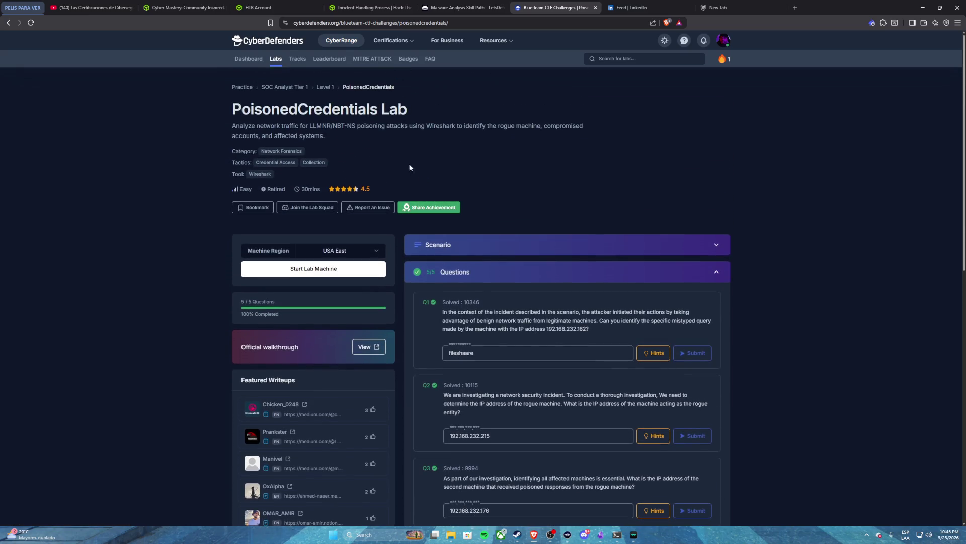
pyautogui.click(292, 61)
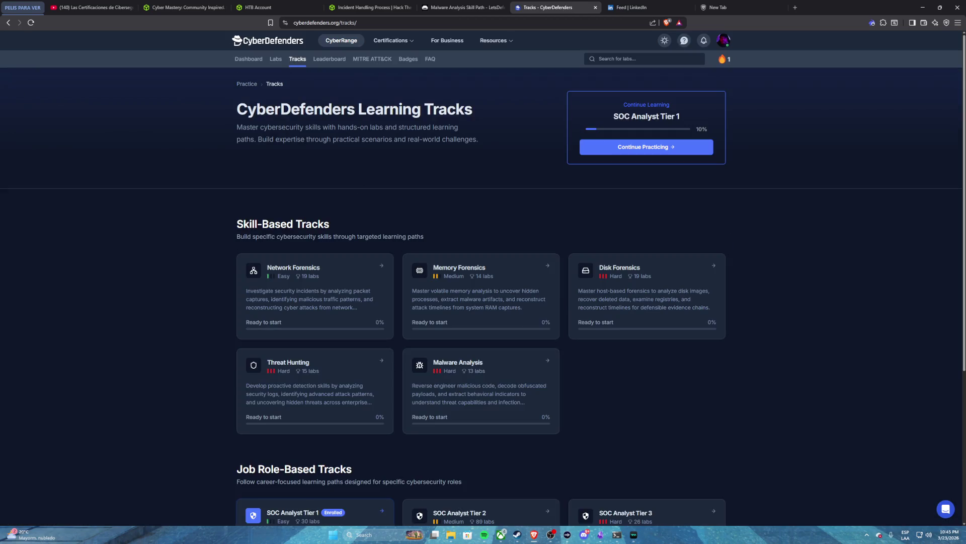
pyautogui.scroll(-5, 400, 294)
pyautogui.click(390, 289)
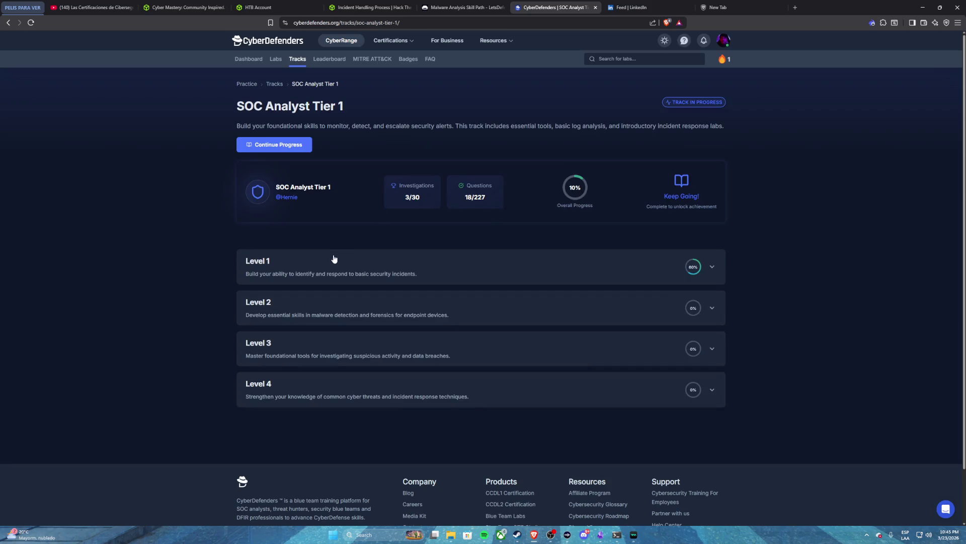
pyautogui.click(333, 262)
pyautogui.scroll(-1, 333, 261)
pyautogui.scroll(-1, 334, 262)
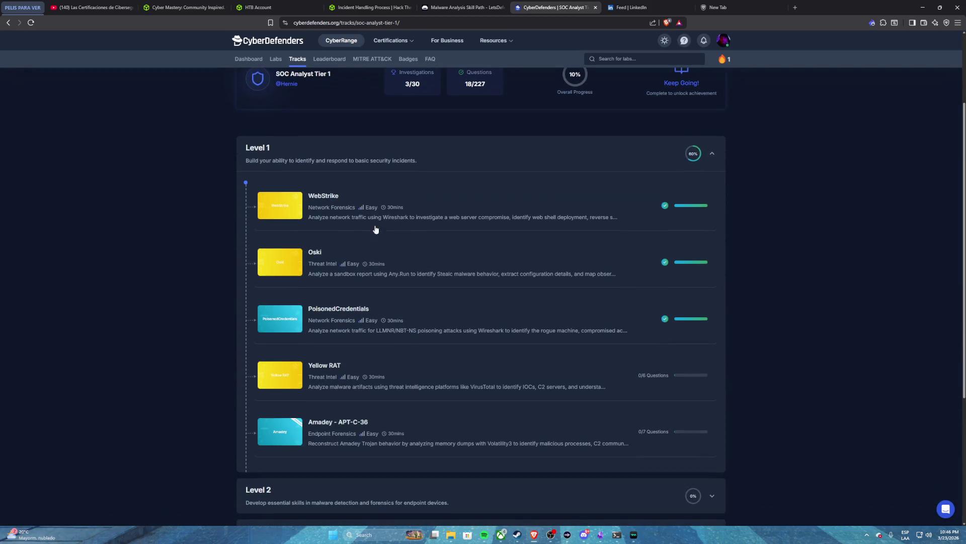
pyautogui.scroll(-2, 544, 308)
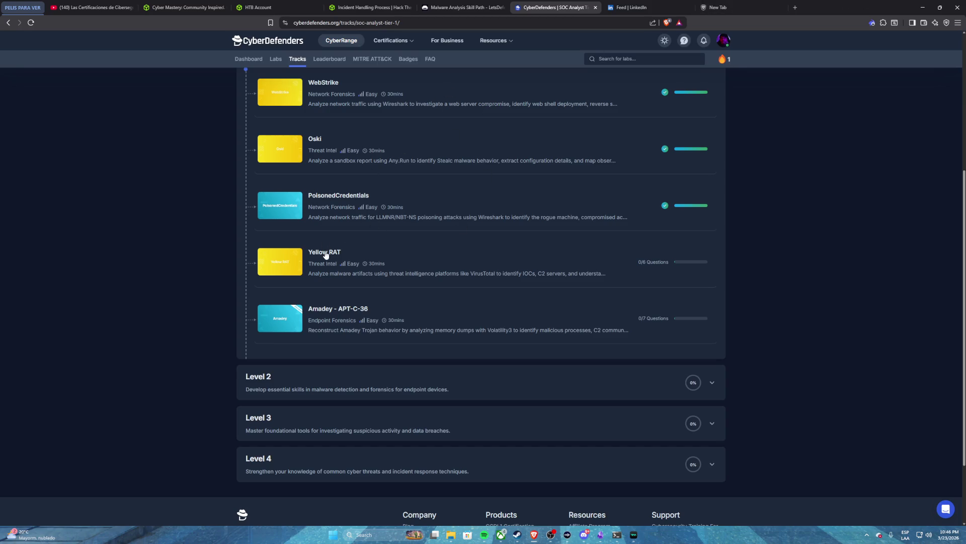
pyautogui.click(711, 4)
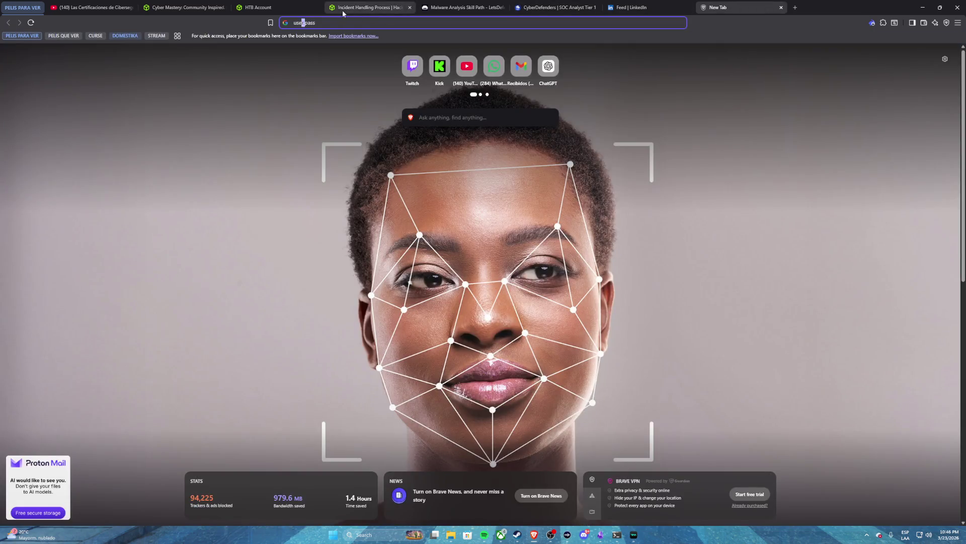
# - Search the web for 'RAT malware' from the Brave address bar
pyautogui.tripleClick(317, 22)
pyautogui.write('RAT')
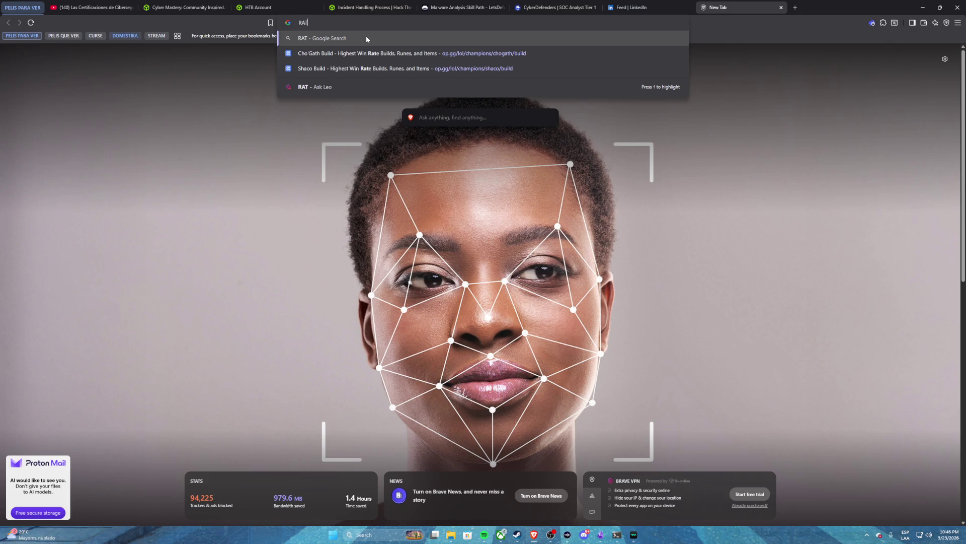
pyautogui.write(' malware')
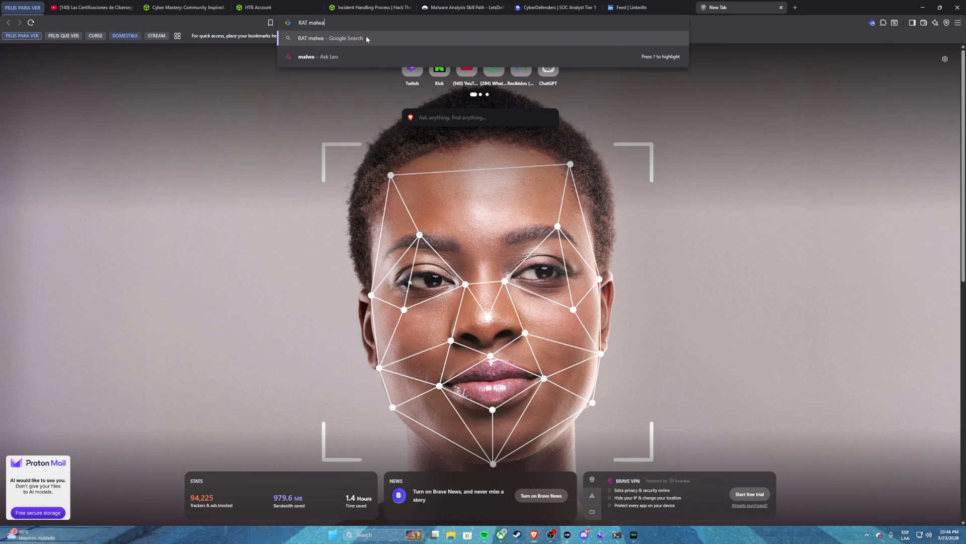
pyautogui.press('Return')
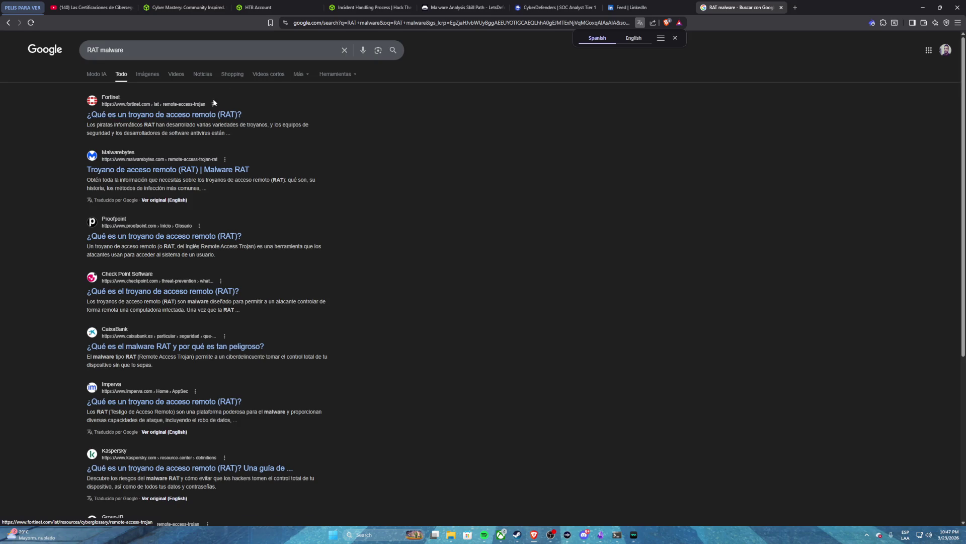
# - Bring Claude Code forward to its prompt to confirm creating the LLMNR & NBT-NS note
pyautogui.click(615, 540)
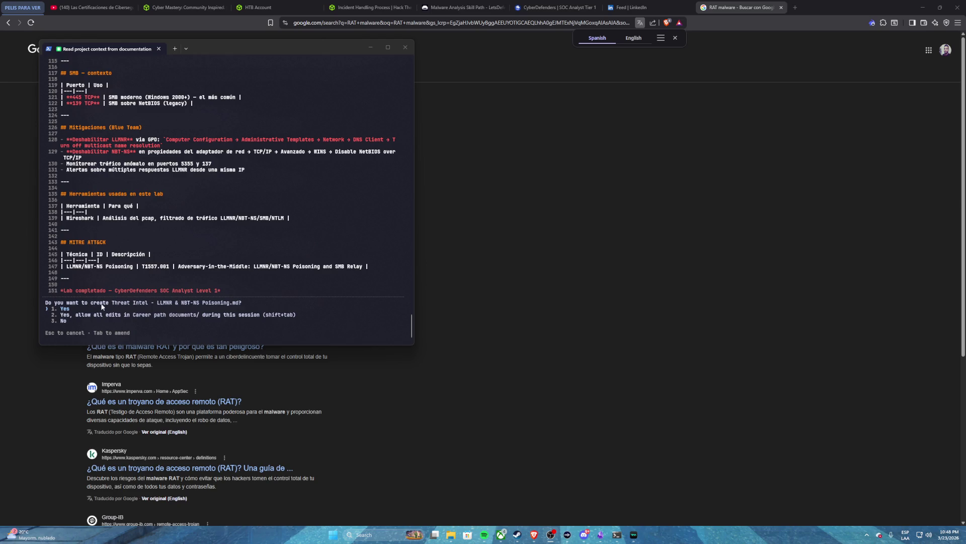
# - Approve creating 'Threat Intel - LLMNR & NBT-NS Poisoning.md', then return to the CyberDefenders track
pyautogui.click(89, 312)
pyautogui.press('Return')
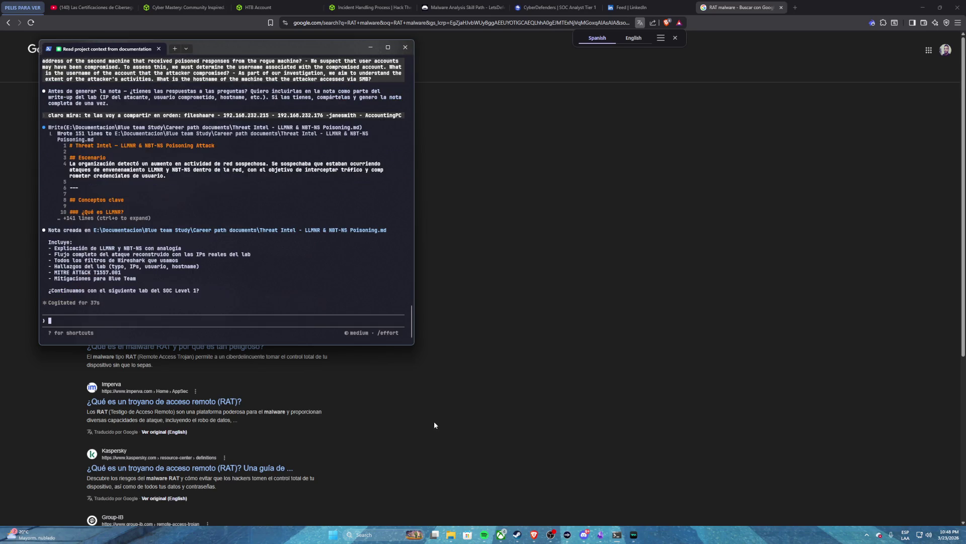
pyautogui.click(434, 425)
pyautogui.click(574, 9)
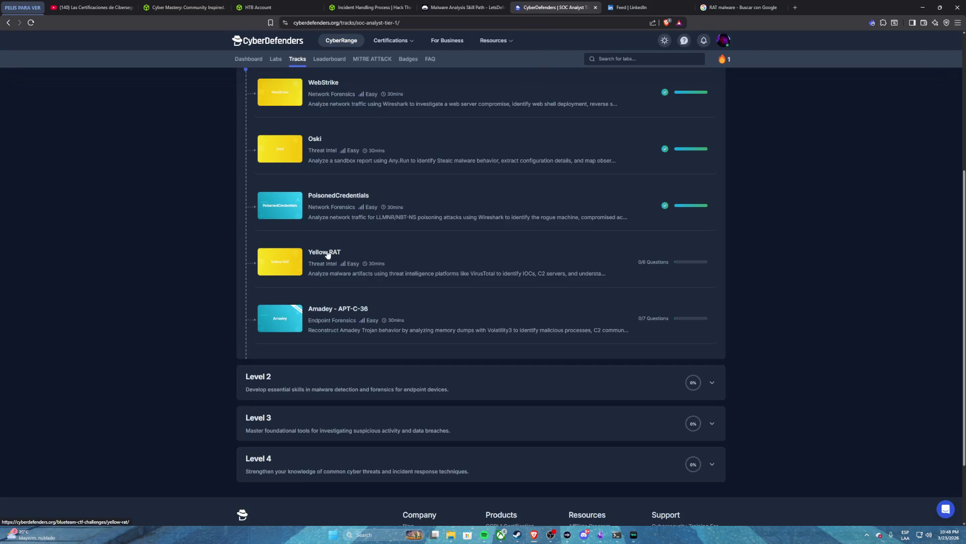
# - Open the Yellow RAT lab, preview its six questions, then search Windows for 'vmware'
pyautogui.click(418, 263)
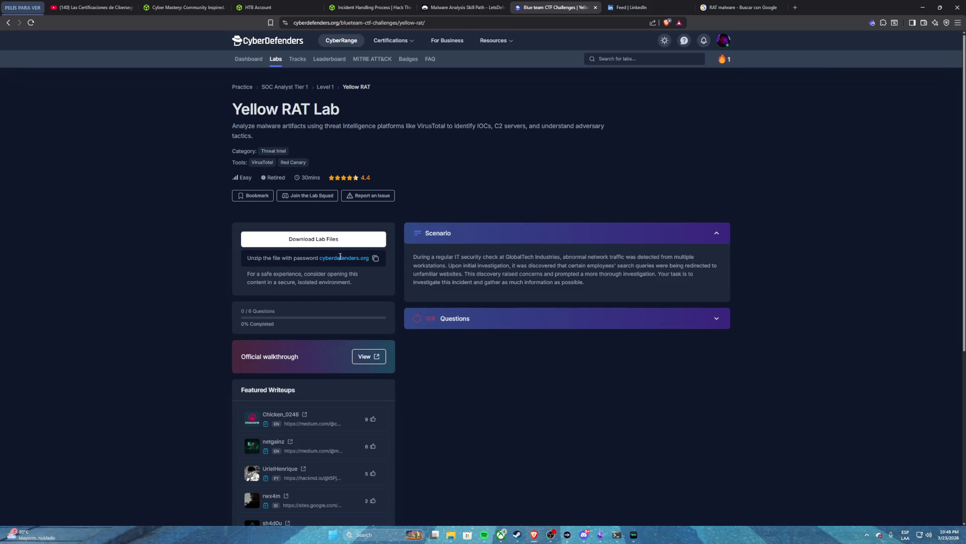
pyautogui.click(468, 317)
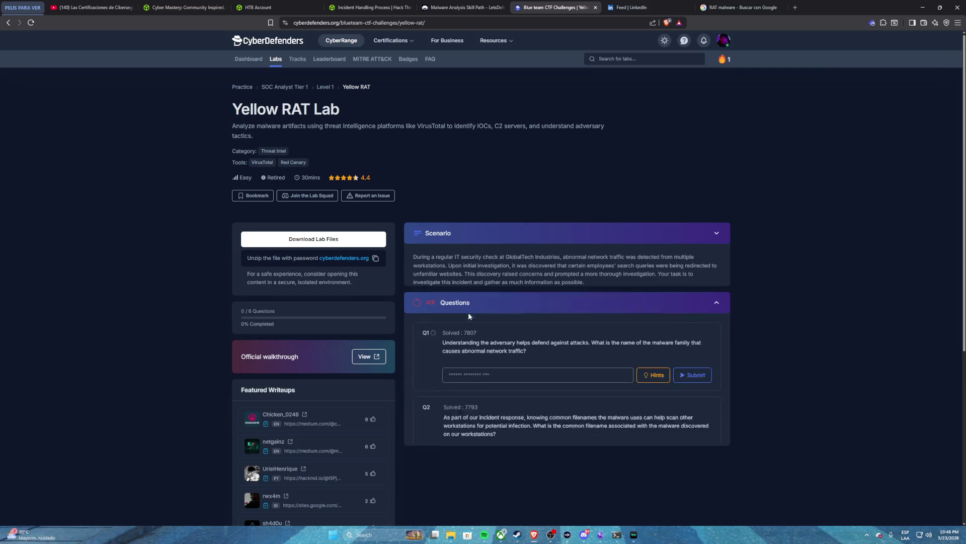
pyautogui.click(480, 266)
pyautogui.click(372, 535)
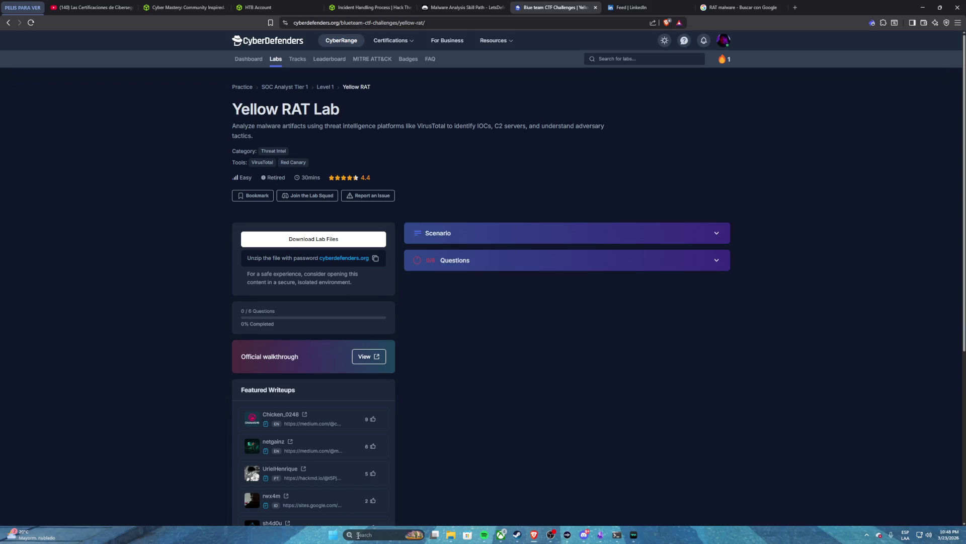
pyautogui.write('vmware')
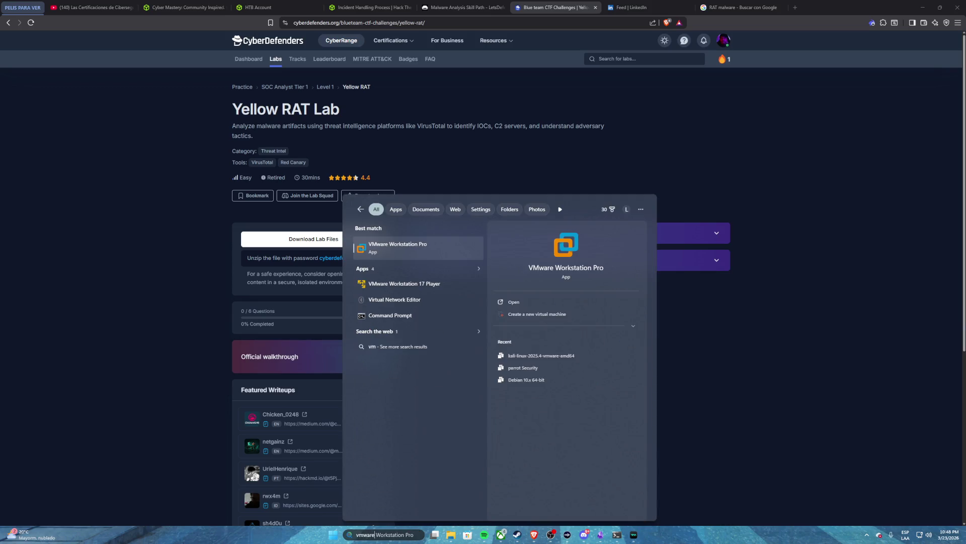
# - Launch VMware Workstation Pro and power on the kali-linux-2025.4-vmware-amd64 virtual machine
pyautogui.click(435, 255)
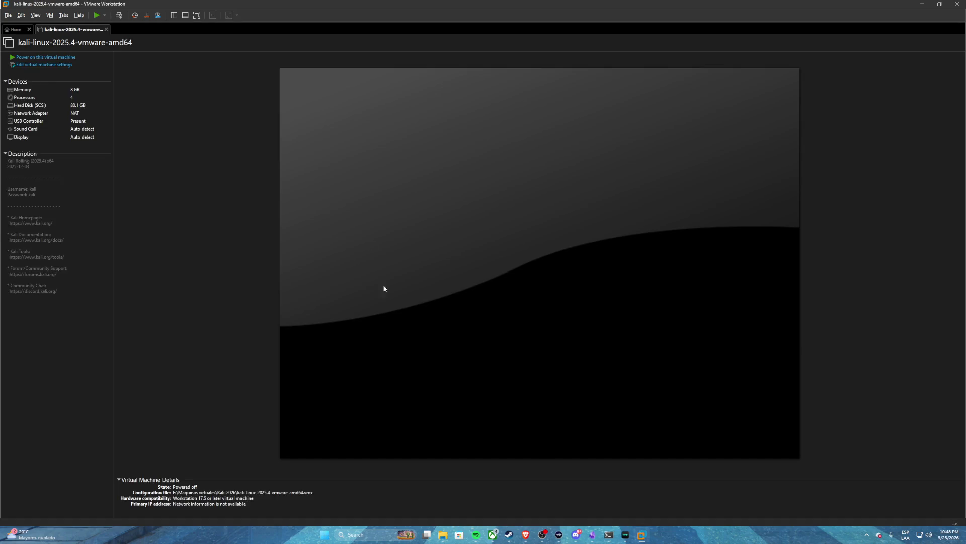
pyautogui.click(43, 58)
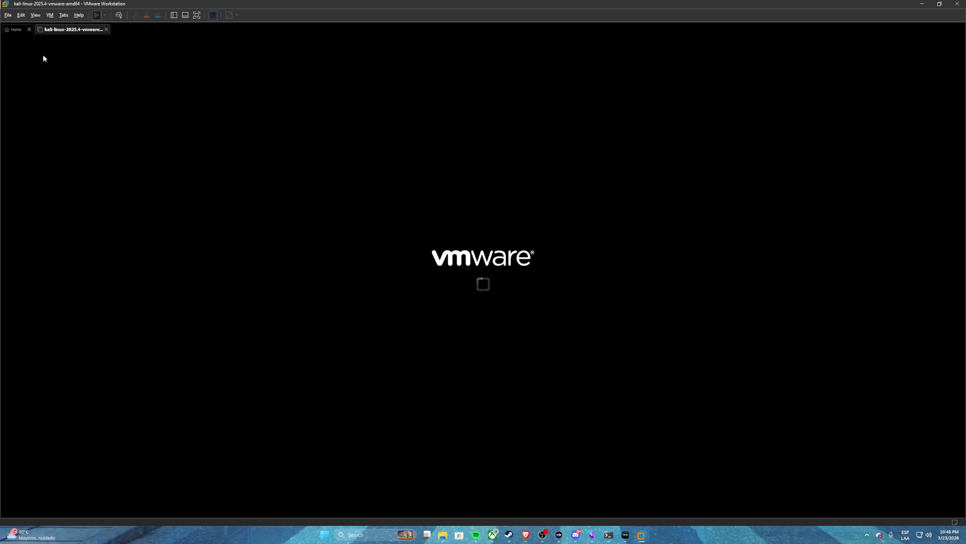
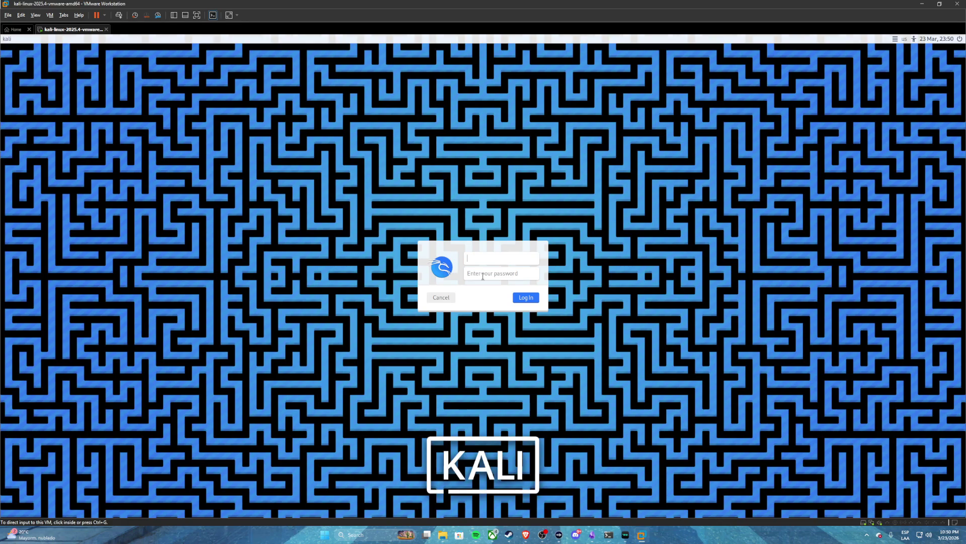
# - Bring the Yellow RAT lab browser window forward, then switch to the study notes
pyautogui.click(526, 538)
pyautogui.click(408, 480)
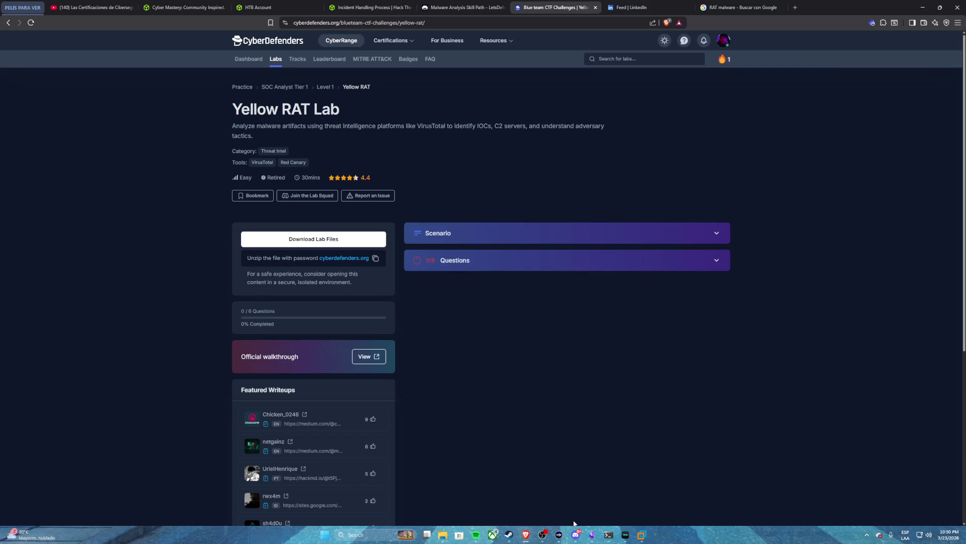
pyautogui.click(592, 535)
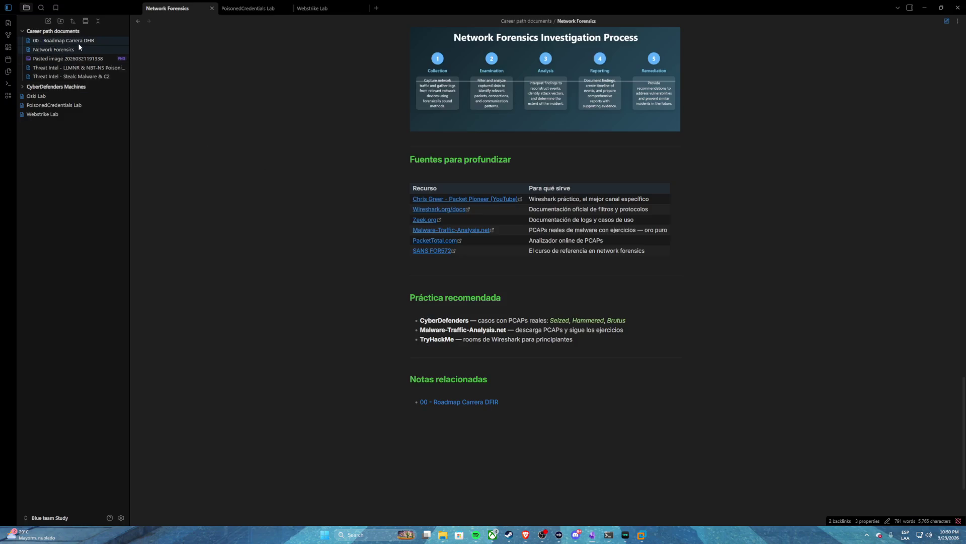
# - In the '00 - Roadmap Carrera DFIR' note, select 'Blue Team Labs Level 1', then return to the browser
pyautogui.click(79, 45)
pyautogui.scroll(-3, 504, 276)
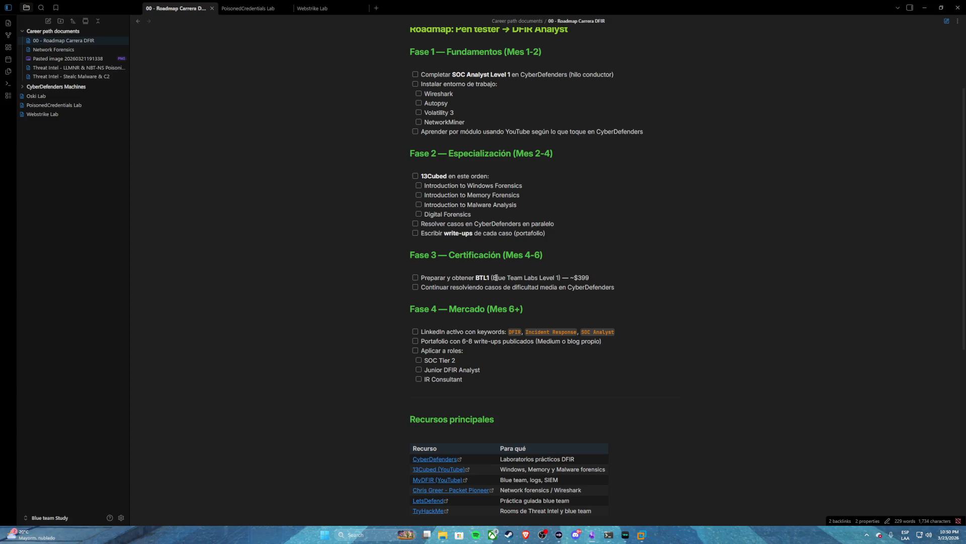
pyautogui.moveTo(493, 277); pyautogui.dragTo(558, 278)
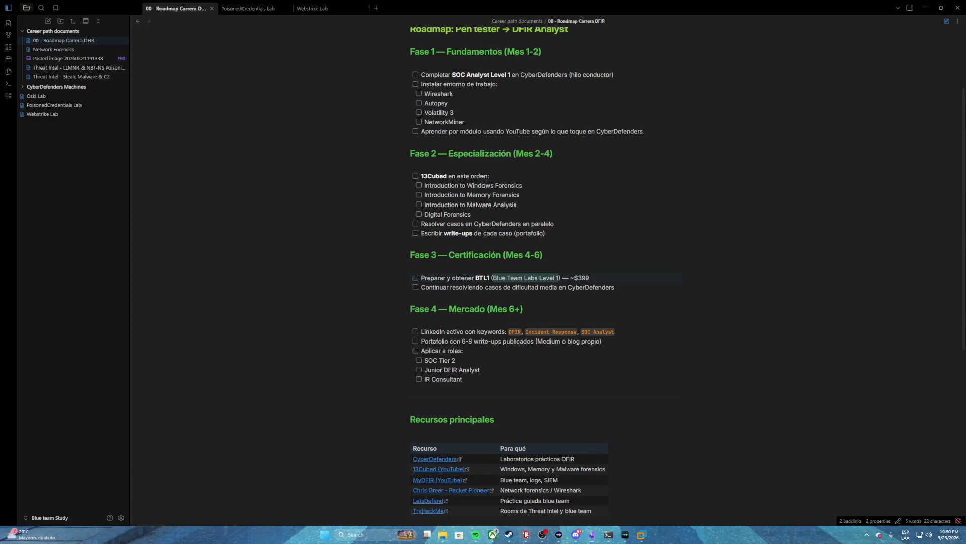
pyautogui.moveTo(526, 535)
pyautogui.click(459, 499)
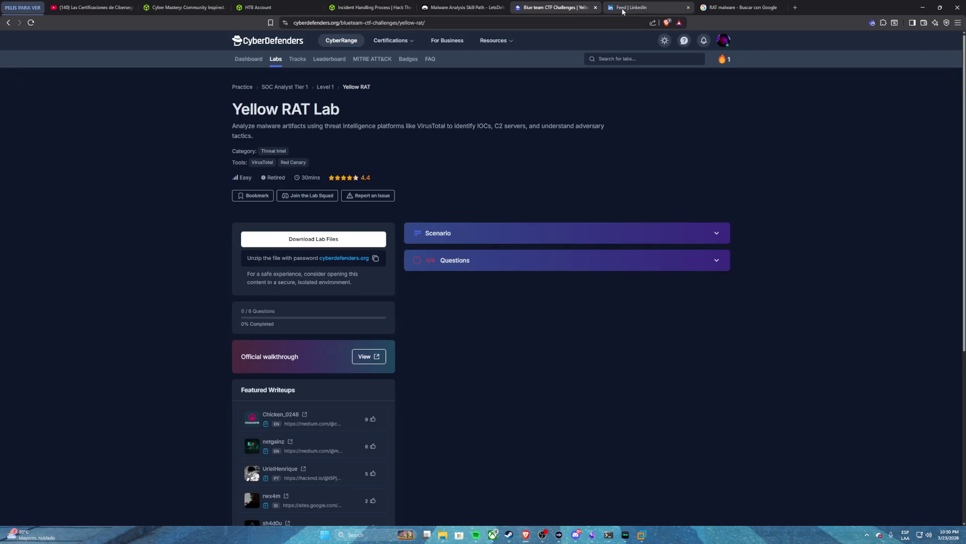
# - Search Google for 'Blue Team Labs Level 1' and open Security Blue Team's BTL1 certification page
pyautogui.click(627, 8)
pyautogui.click(500, 21)
pyautogui.write('Blue Team Labs Level 1')
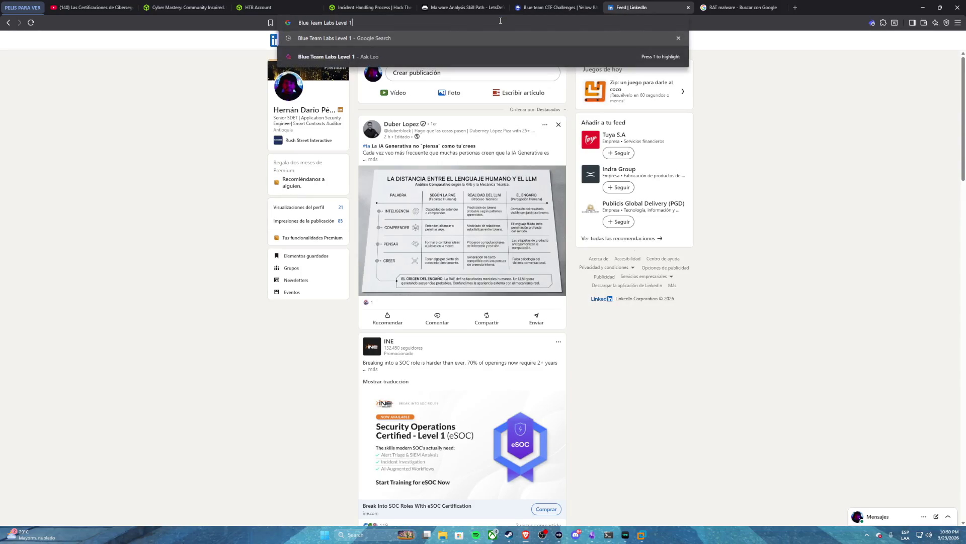
pyautogui.press('Return')
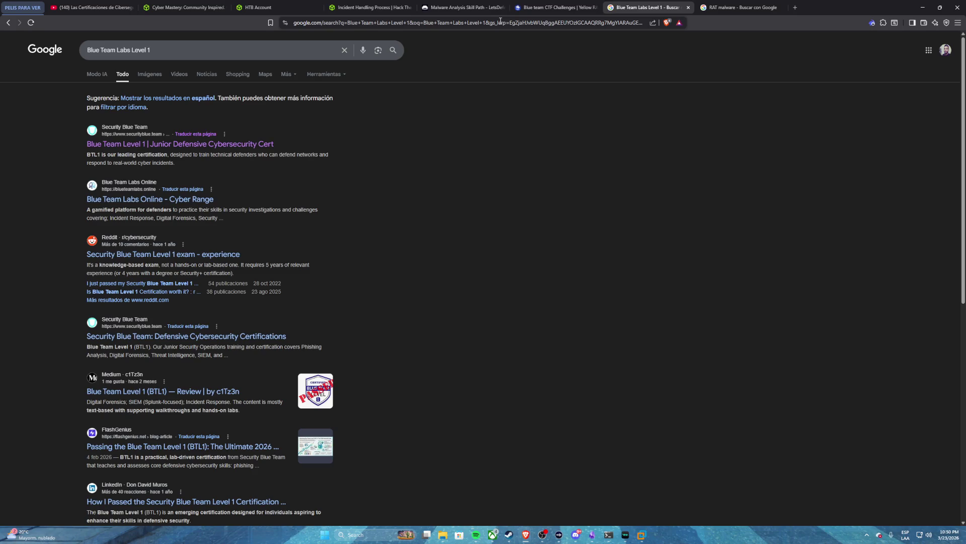
pyautogui.click(126, 144)
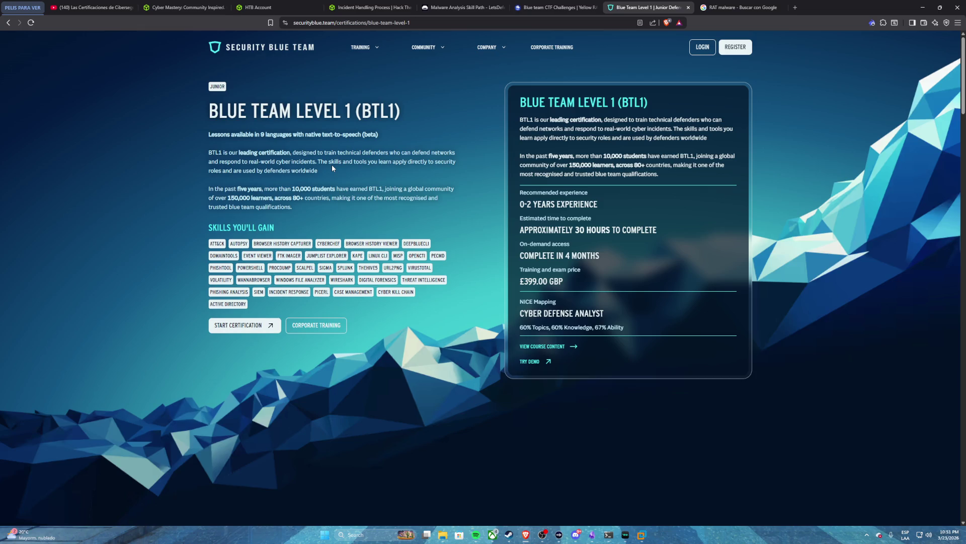
# - View the Blue Team Level 2 page, return to Level 1, and enter 'security +' in the address bar
pyautogui.moveTo(375, 48)
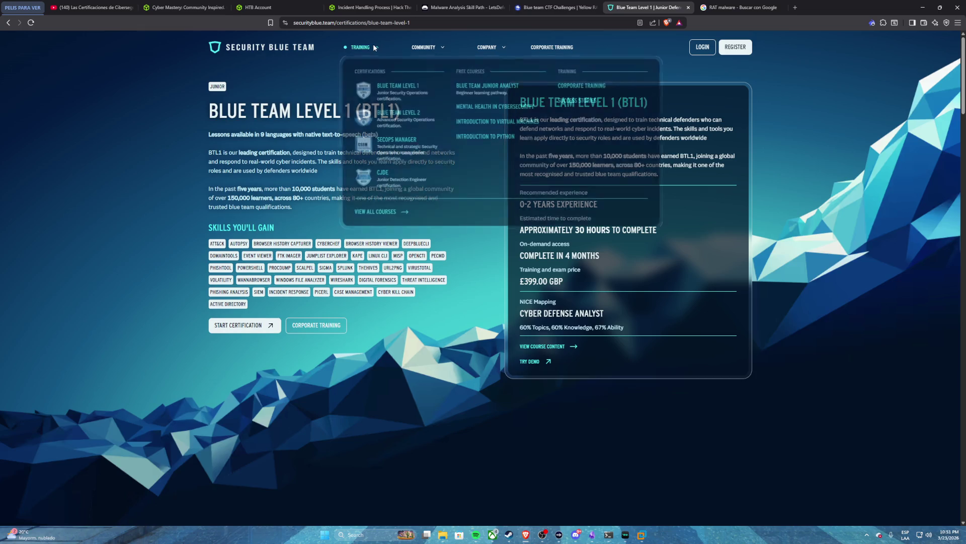
pyautogui.click(404, 115)
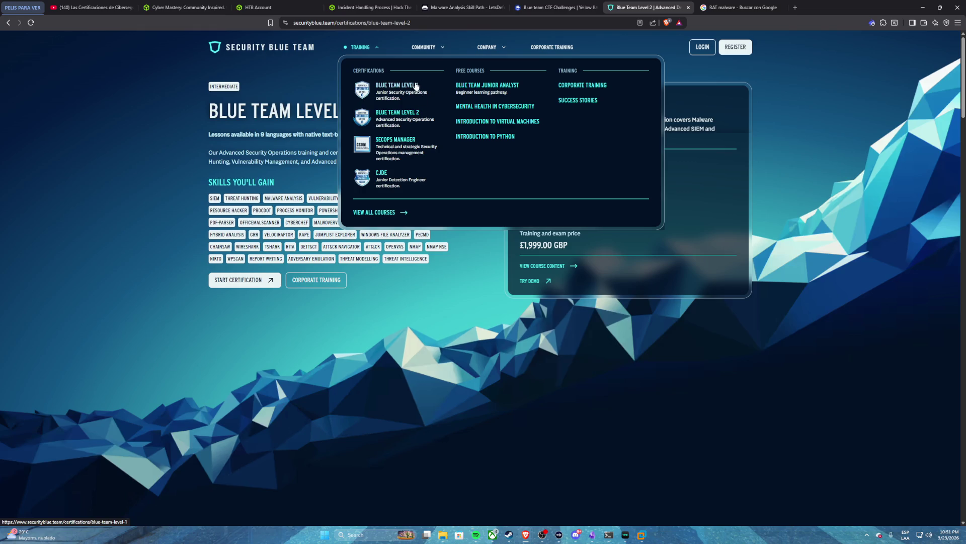
pyautogui.click(416, 86)
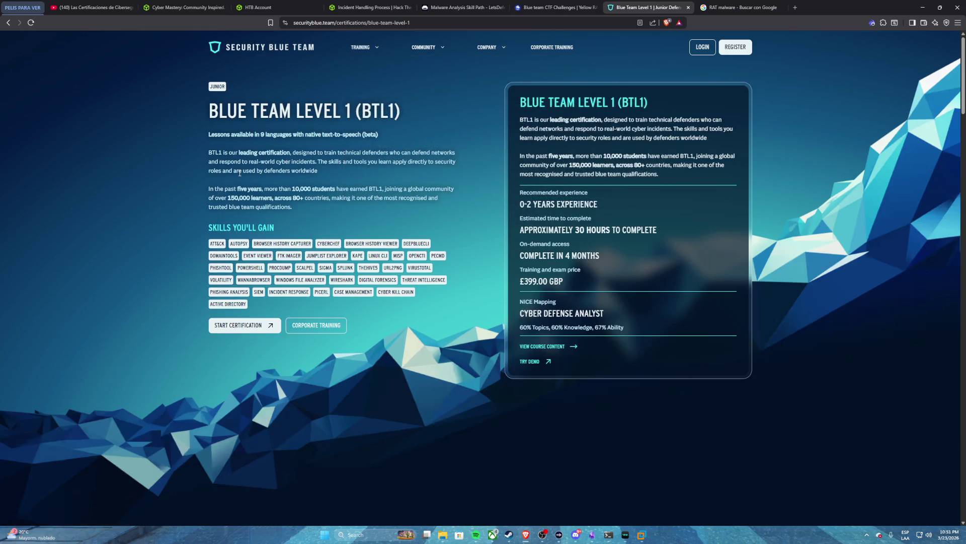
pyautogui.click(411, 24)
pyautogui.write('se')
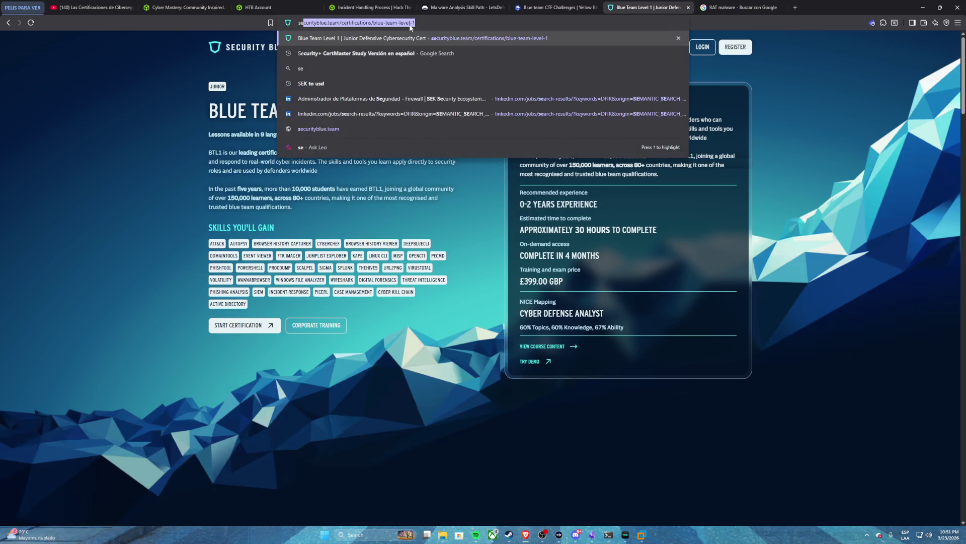
pyautogui.write('curity +')
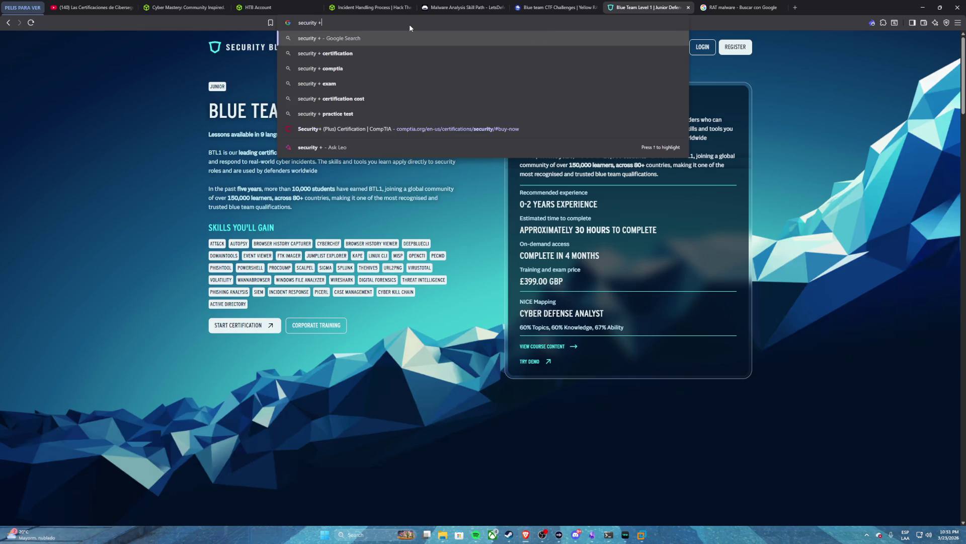
# - Run the 'security +' web search and scroll through the results
pyautogui.press('Return')
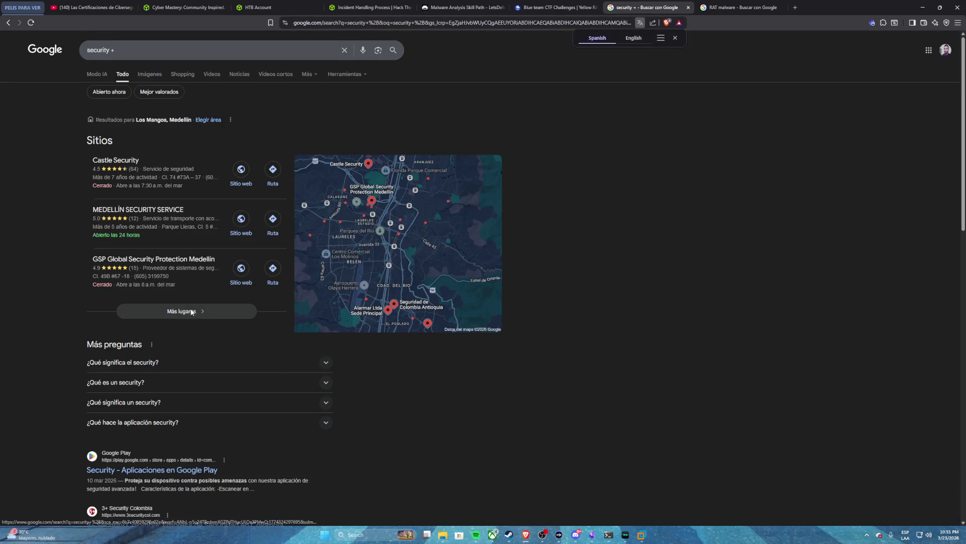
pyautogui.scroll(-5, 161, 281)
pyautogui.scroll(-6, 156, 285)
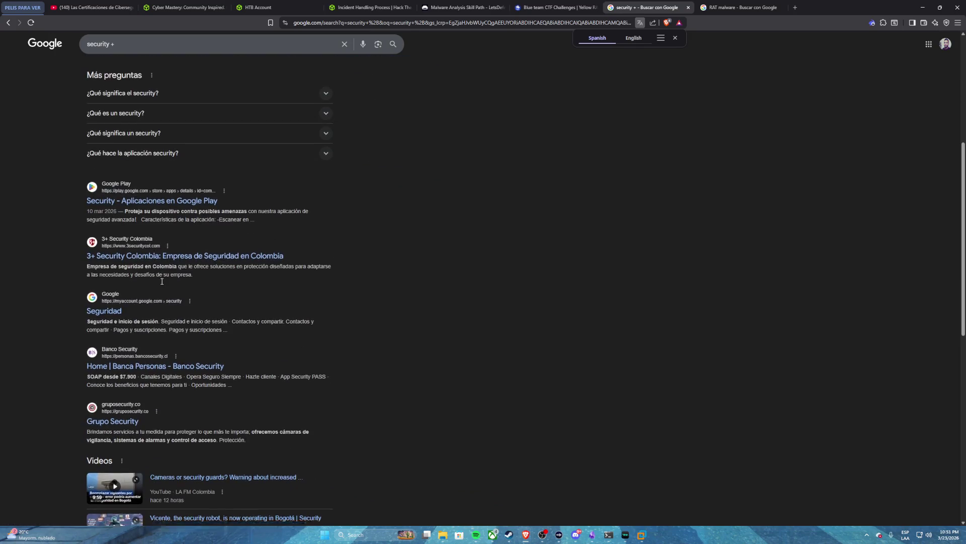
pyautogui.scroll(-1, 149, 291)
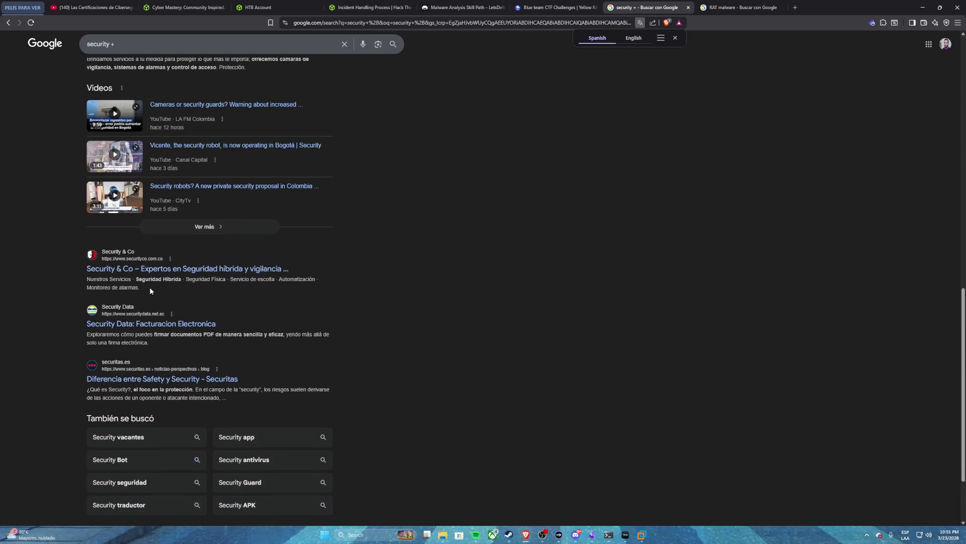
# - Refine the search to 'security + comptia' and open CompTIA's Security+ SY0-701 page
pyautogui.click(125, 34)
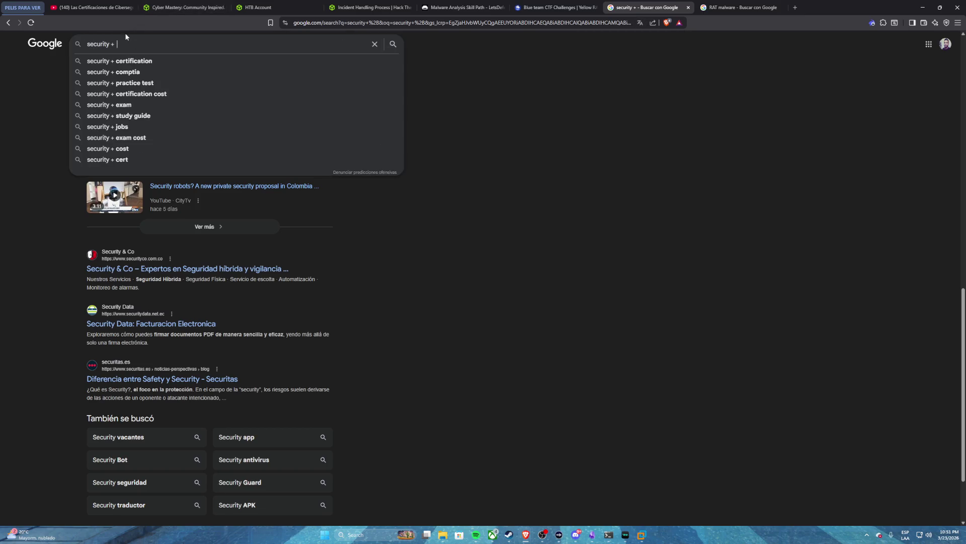
pyautogui.write('comptia')
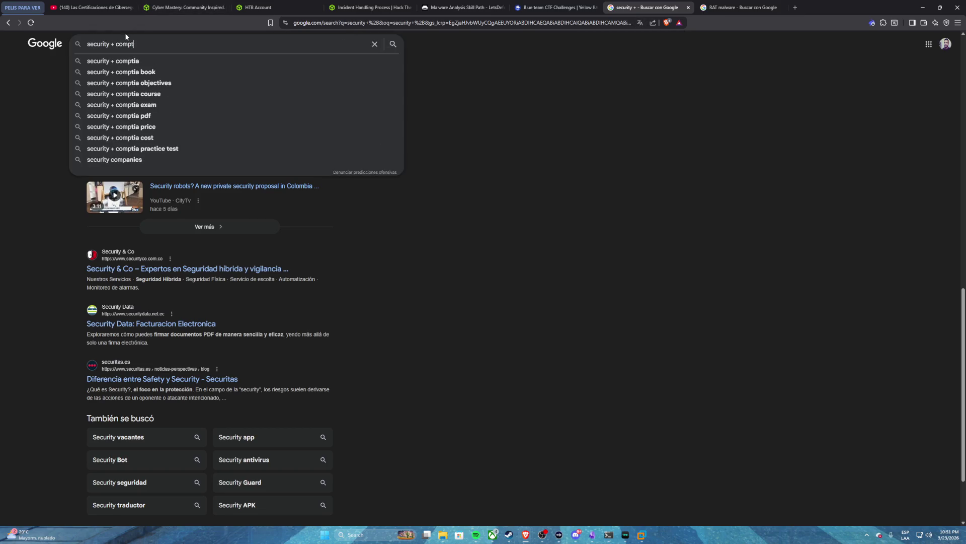
pyautogui.press('Return')
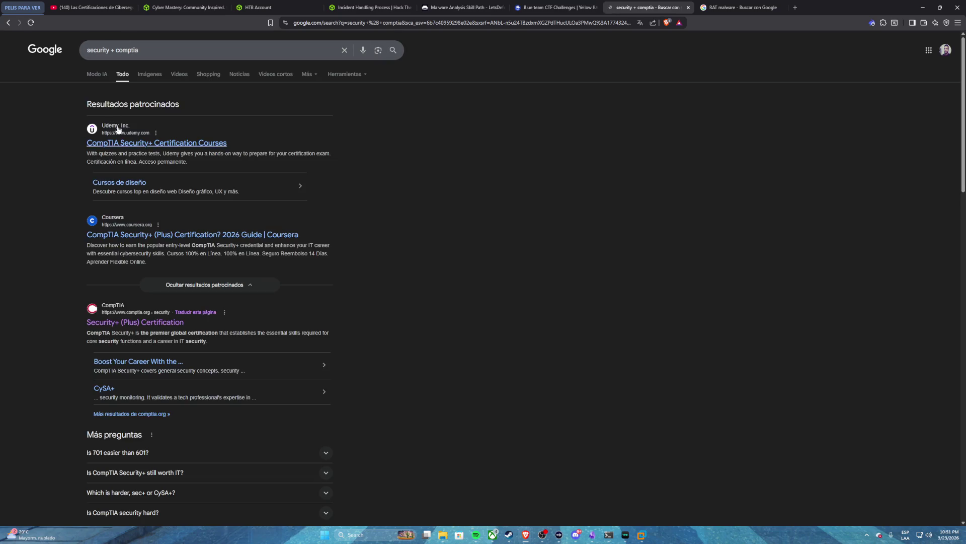
pyautogui.click(133, 321)
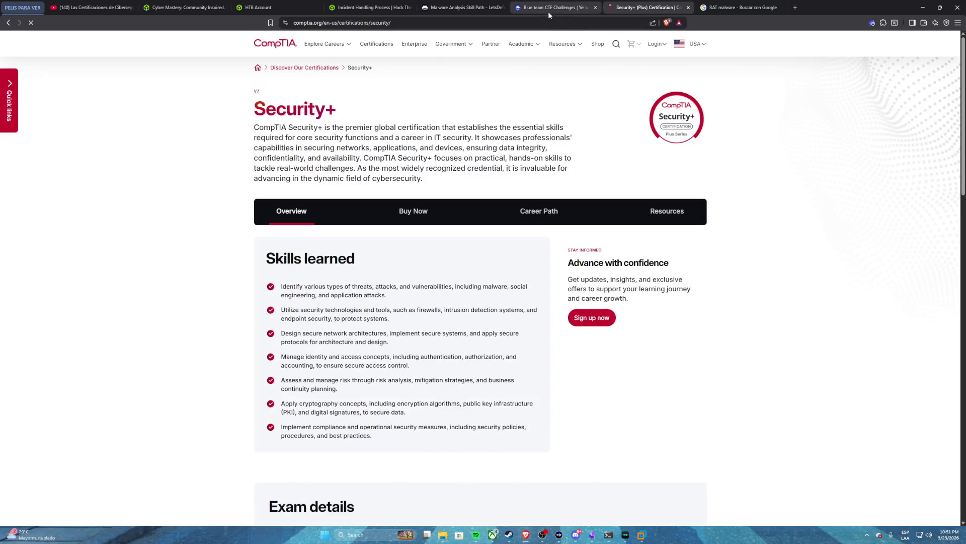
pyautogui.scroll(-10, 310, 137)
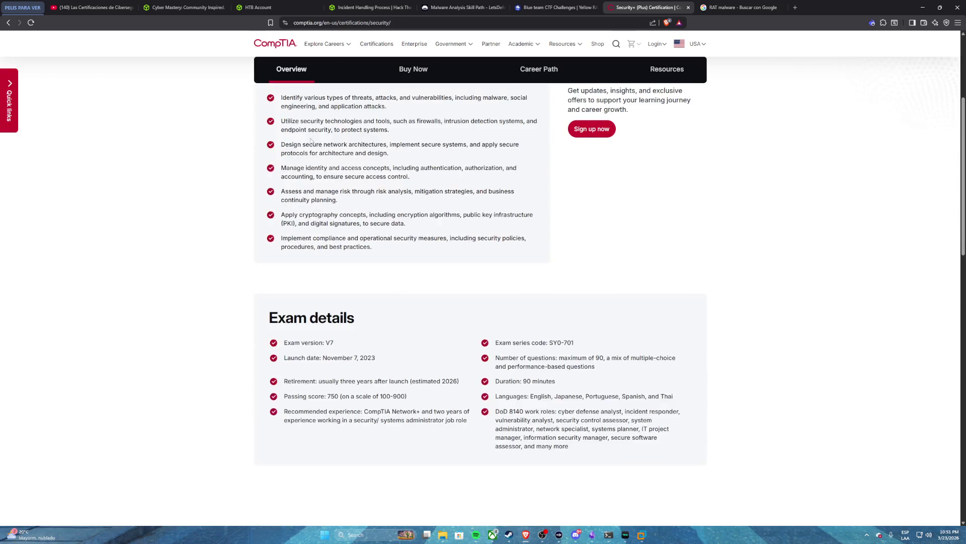
pyautogui.scroll(10, 308, 143)
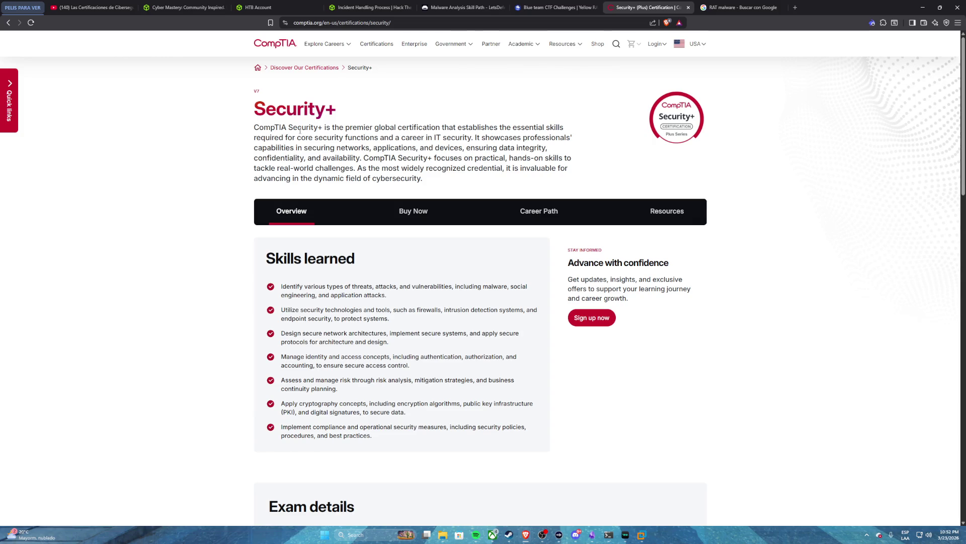
pyautogui.click(547, 9)
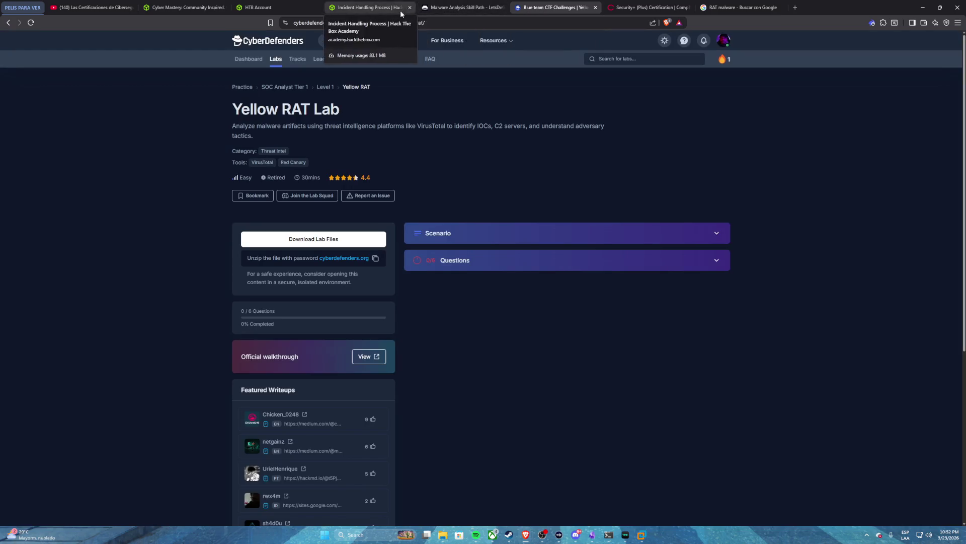
# - Log in to the Kali virtual machine with its username and password
pyautogui.click(641, 534)
pyautogui.write('kali')
pyautogui.press('Tab')
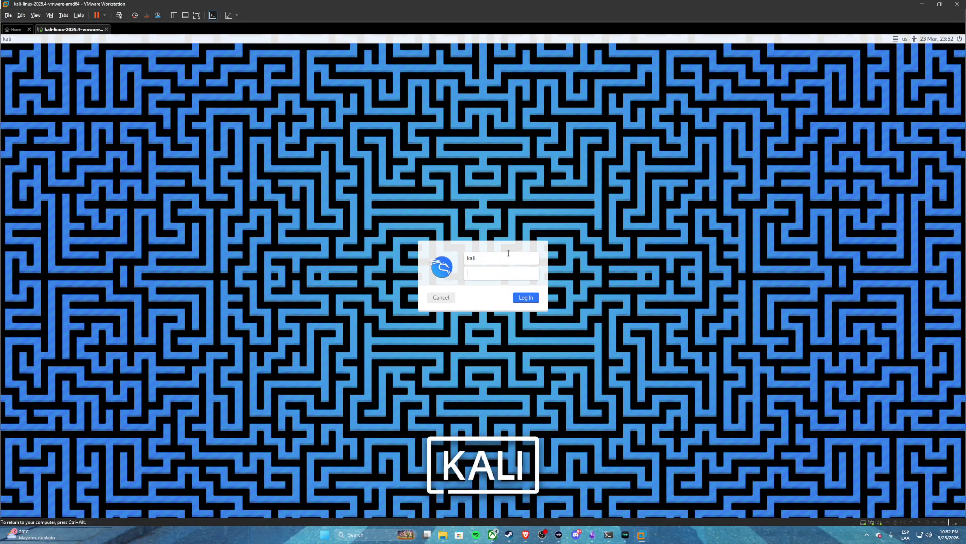
pyautogui.write('kali')
pyautogui.press('Return')
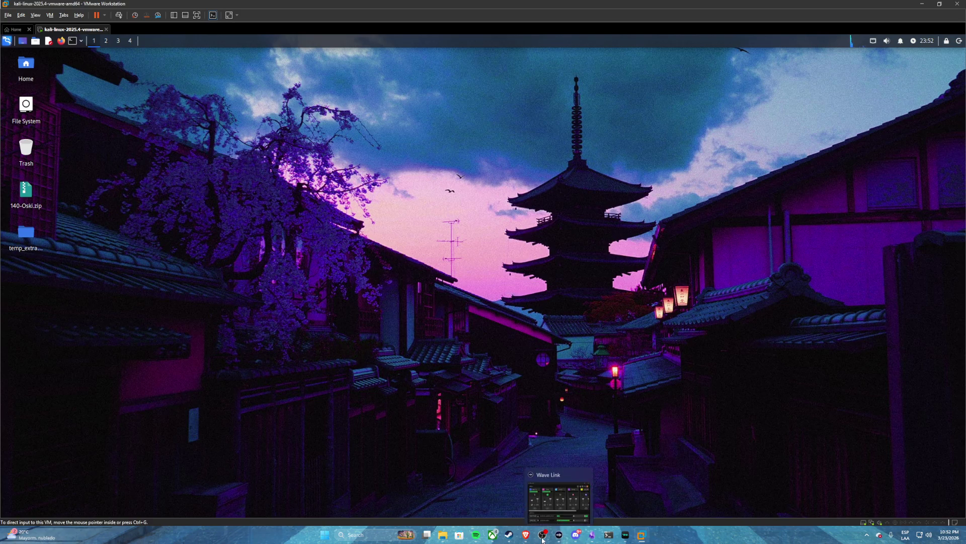
# - Bring the Yellow RAT lab browser window back to the front
pyautogui.moveTo(574, 538)
pyautogui.moveTo(544, 536)
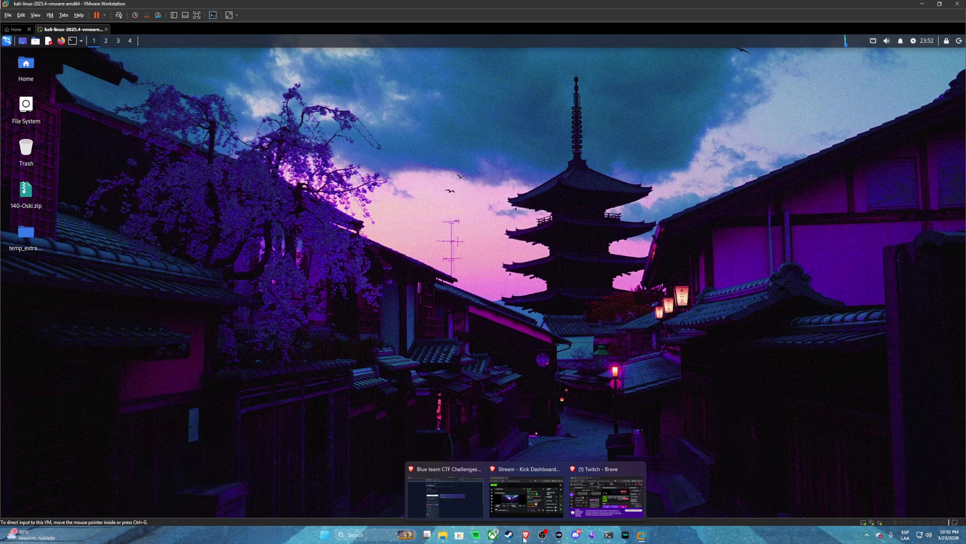
pyautogui.click(453, 503)
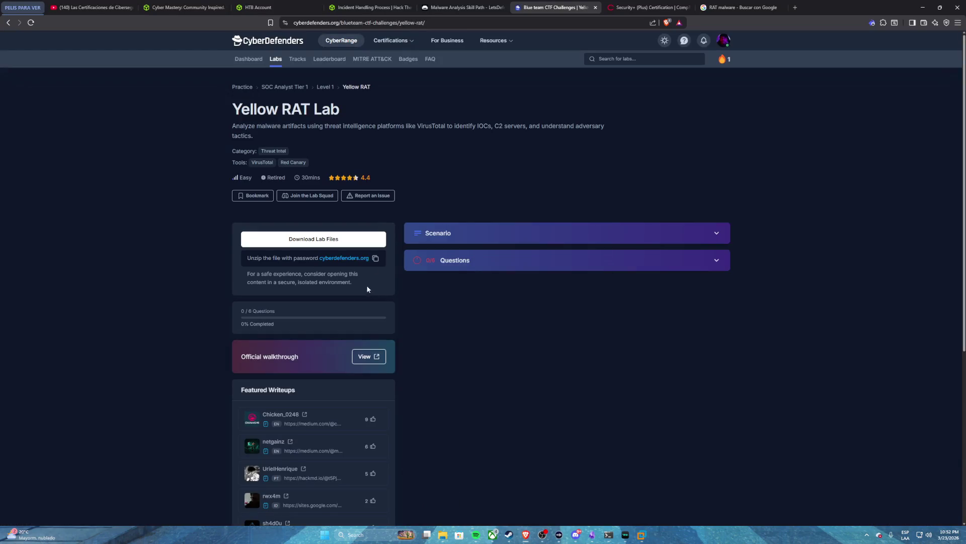
pyautogui.click(341, 241)
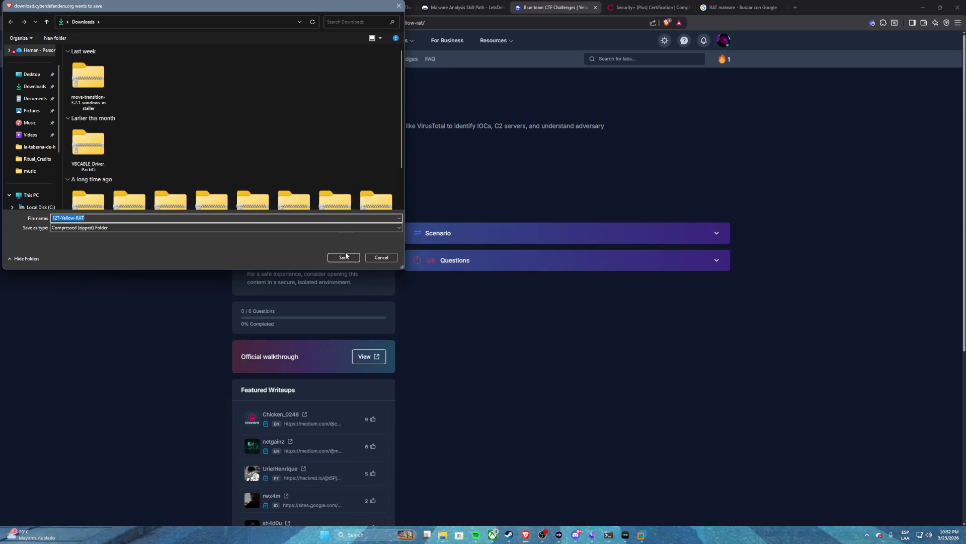
pyautogui.click(341, 254)
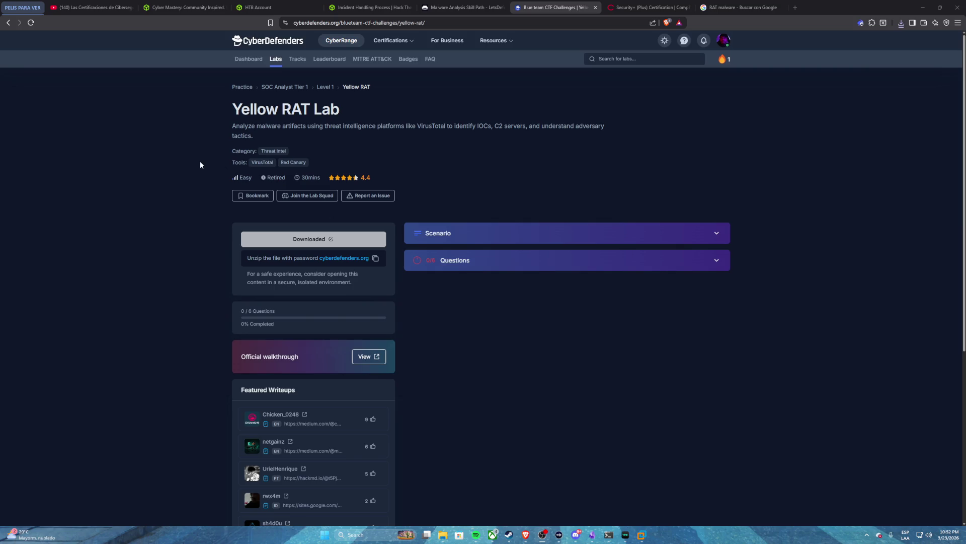
pyautogui.click(901, 24)
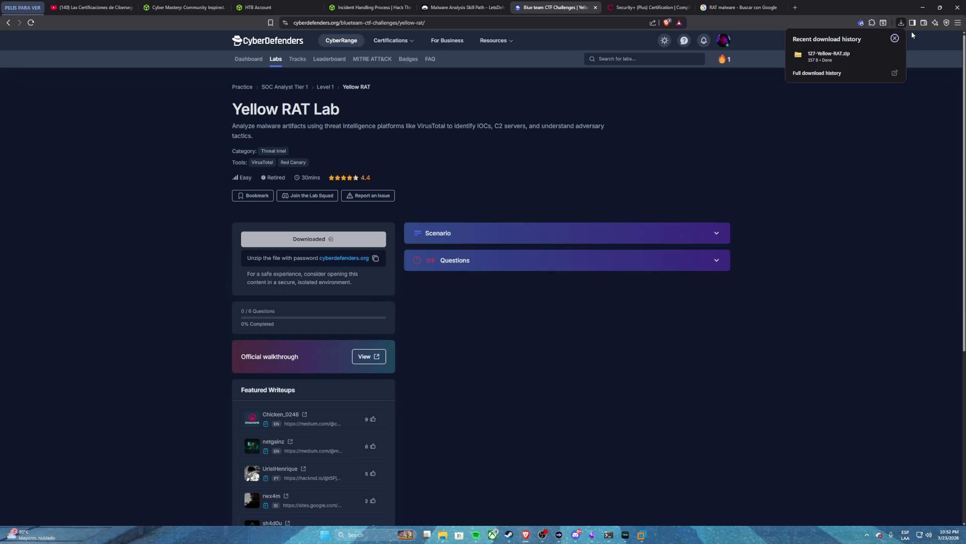
pyautogui.click(702, 155)
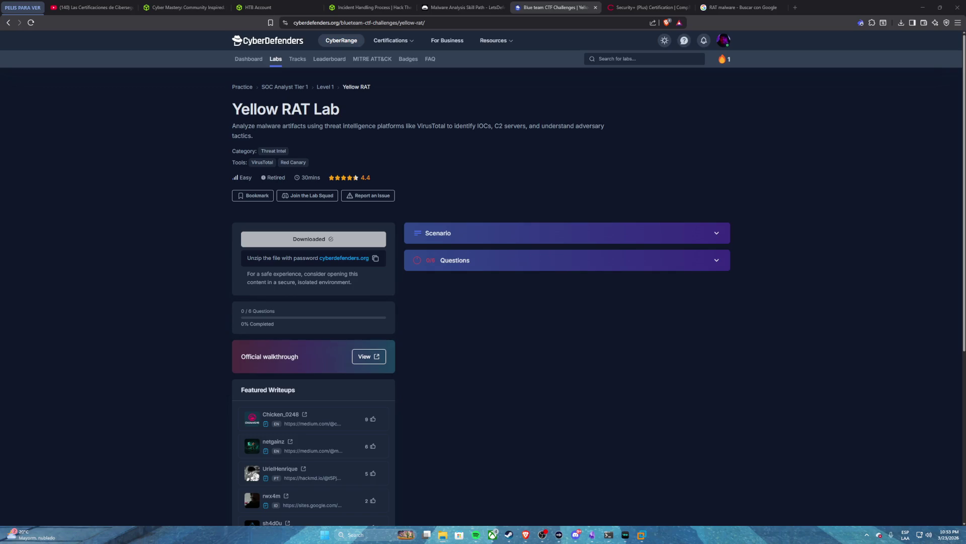
# - Switch to the Kali VM window and toggle keyboard and mouse capture with Ctrl+Alt
pyautogui.click(641, 534)
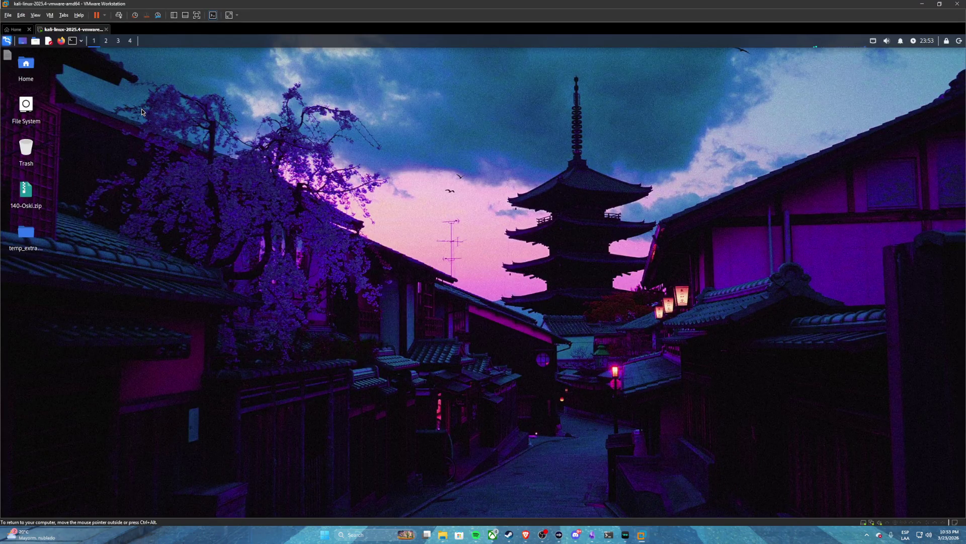
pyautogui.hotkey('ctrl', 'alt')
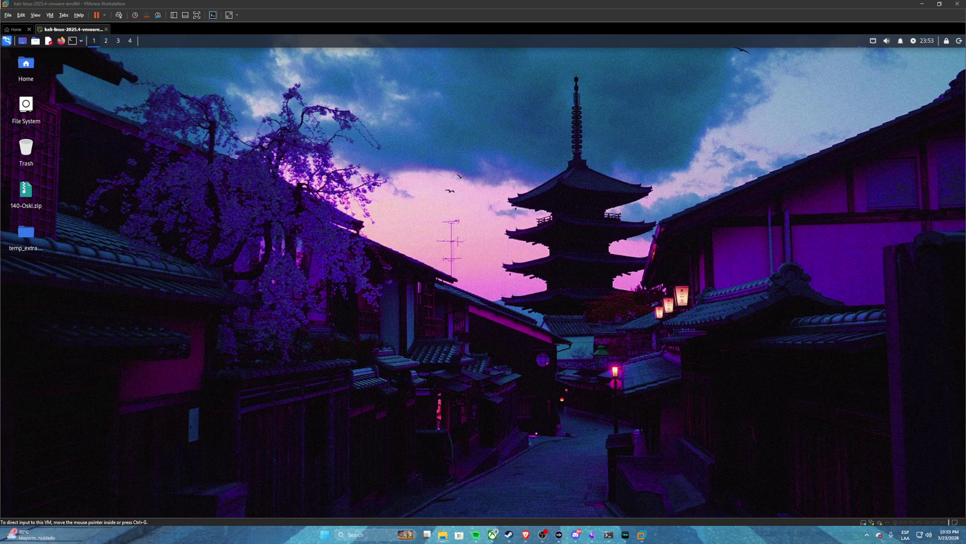
pyautogui.click(131, 119)
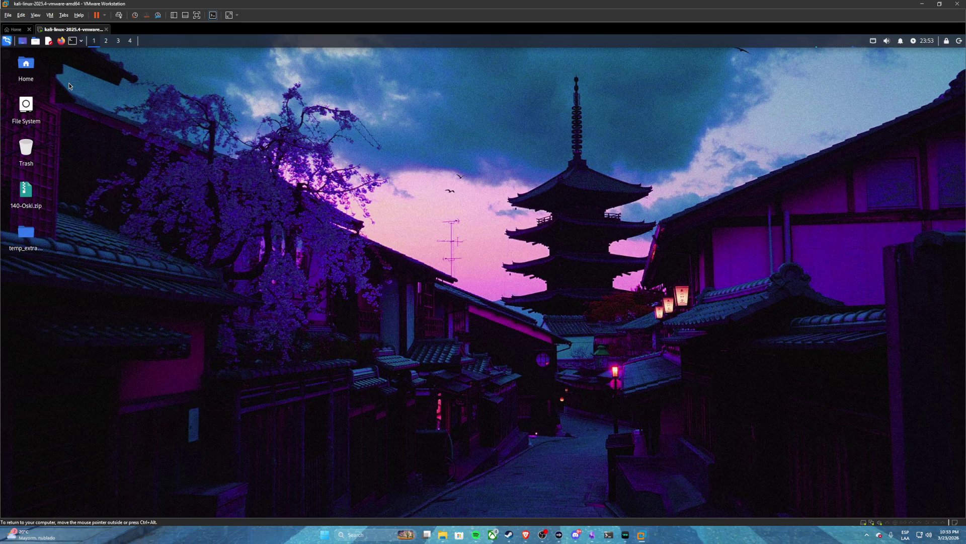
pyautogui.hotkey('ctrl', 'alt')
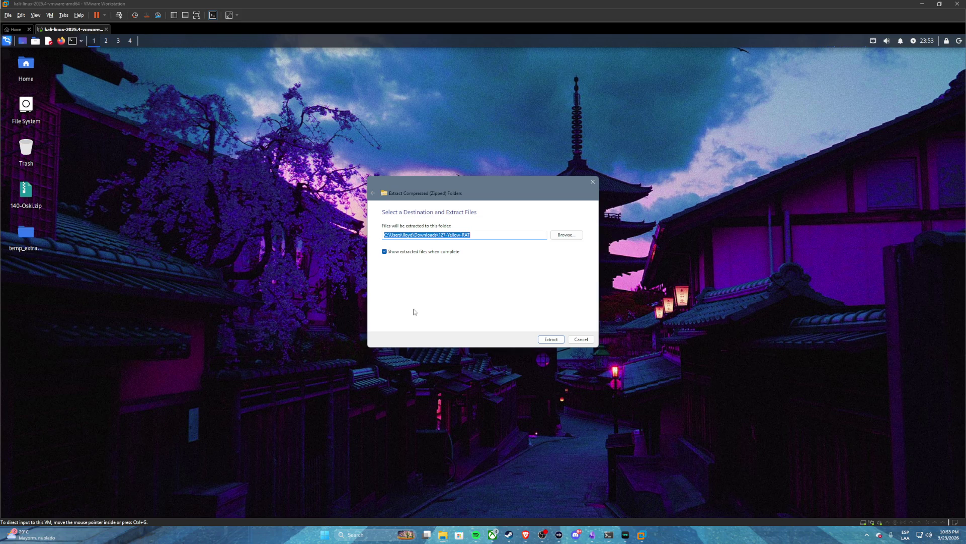
# - Start extracting the zip and copy the unzip password from the CyberDefenders lab page
pyautogui.click(544, 340)
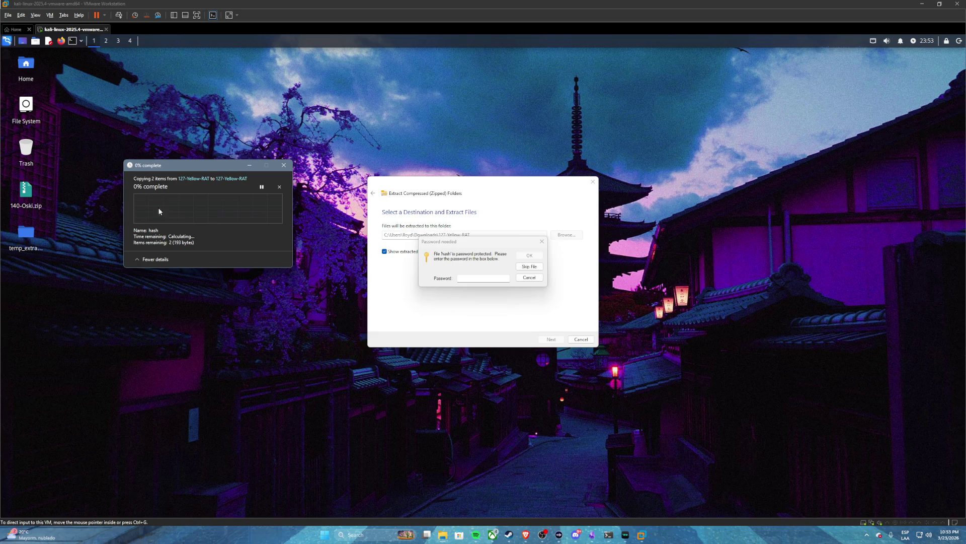
pyautogui.moveTo(522, 533)
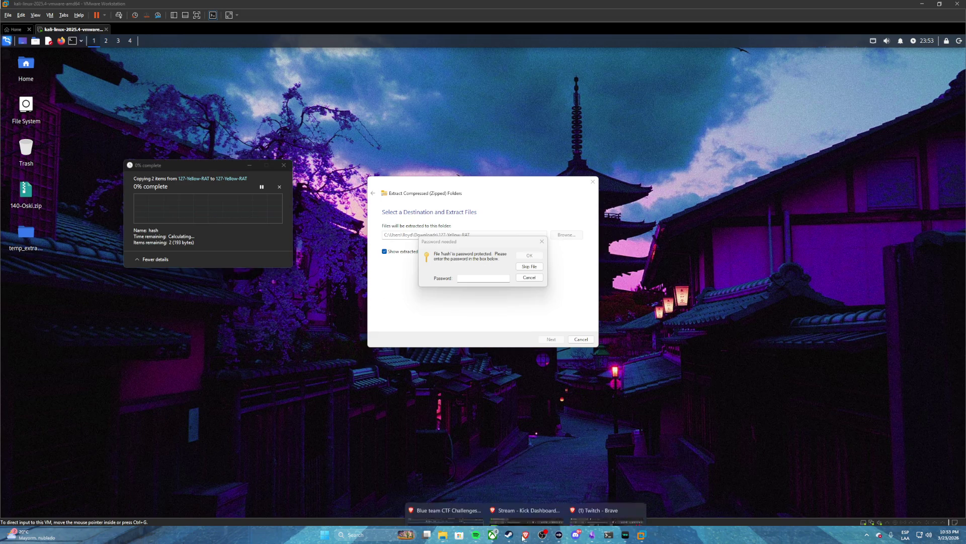
pyautogui.click(465, 502)
pyautogui.click(375, 258)
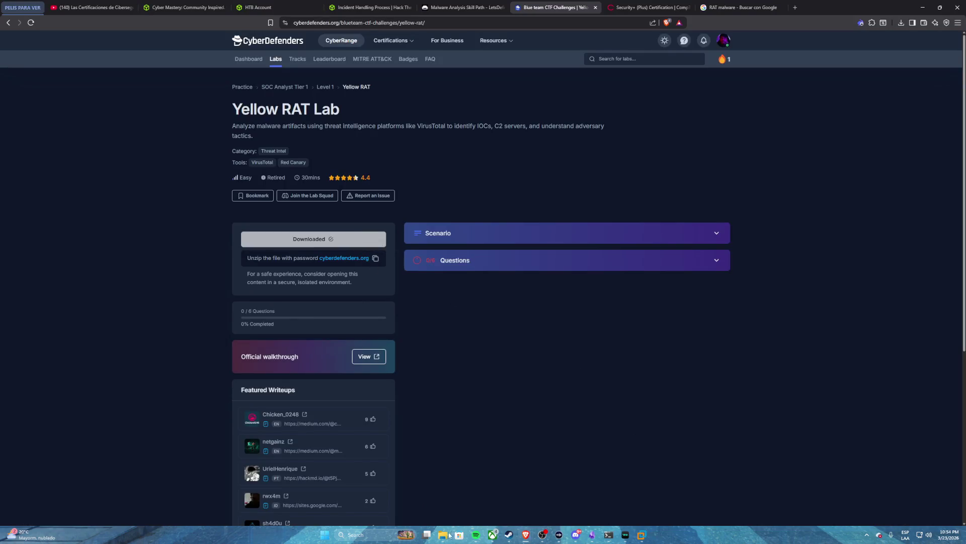
# - Paste the password into the extraction prompt, confirm it, and switch back to the Kali VM
pyautogui.moveTo(443, 534)
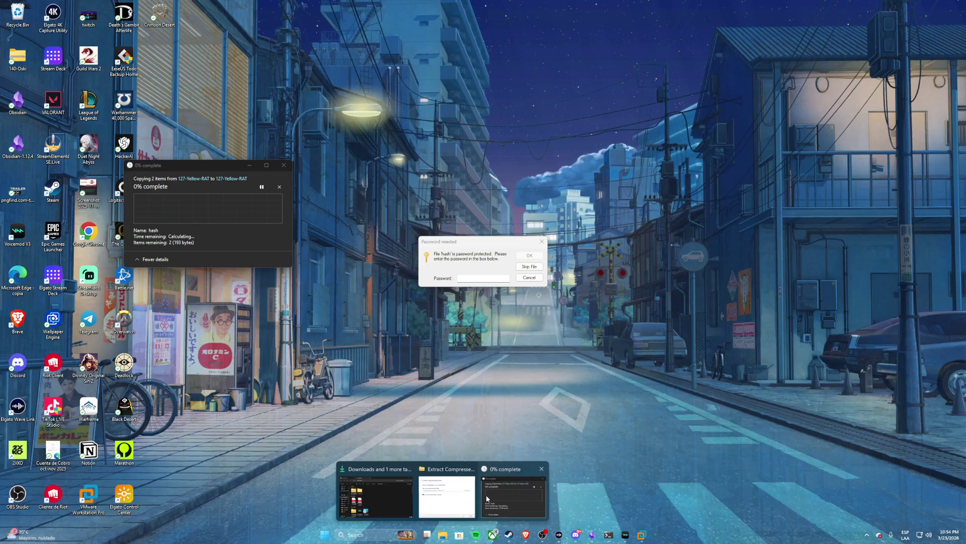
pyautogui.click(491, 496)
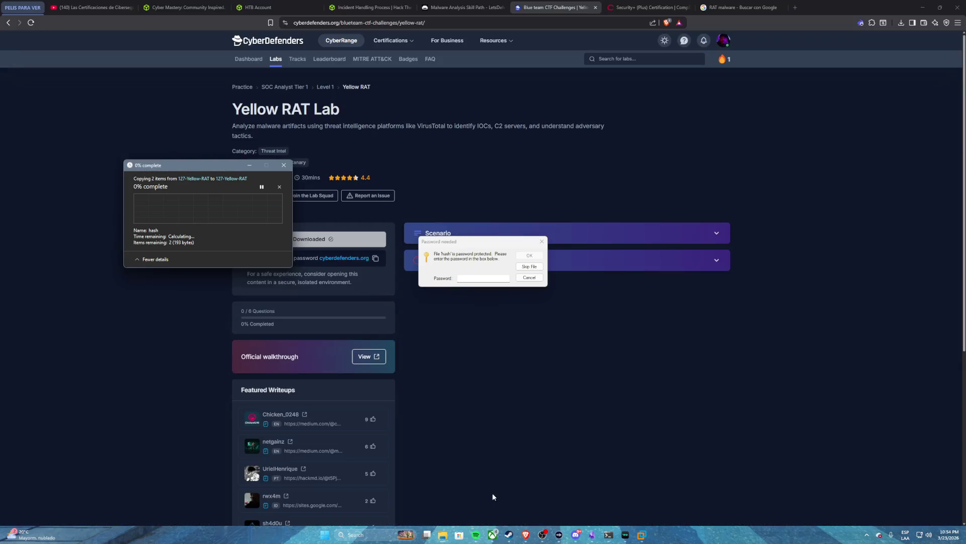
pyautogui.click(483, 278)
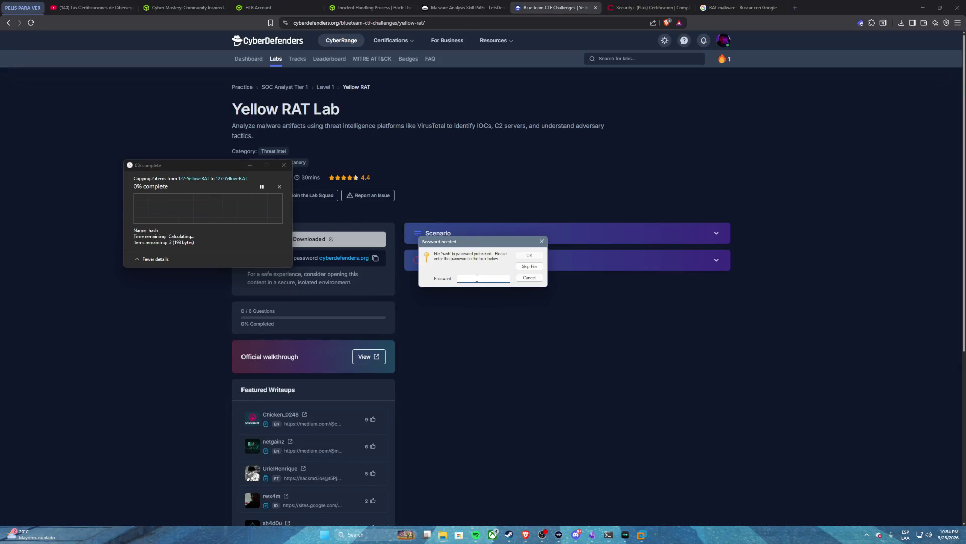
pyautogui.hotkey('ctrl', 'v')
pyautogui.click(537, 257)
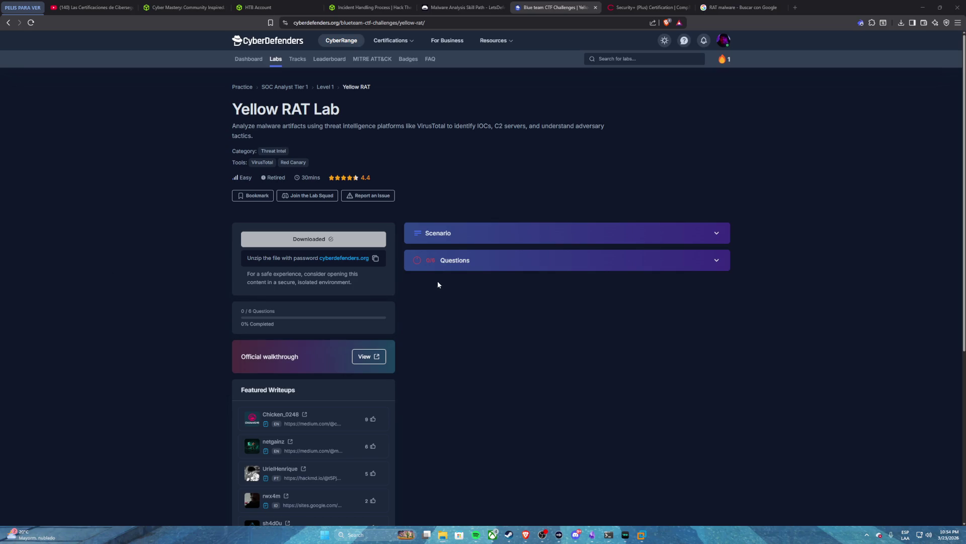
pyautogui.click(642, 534)
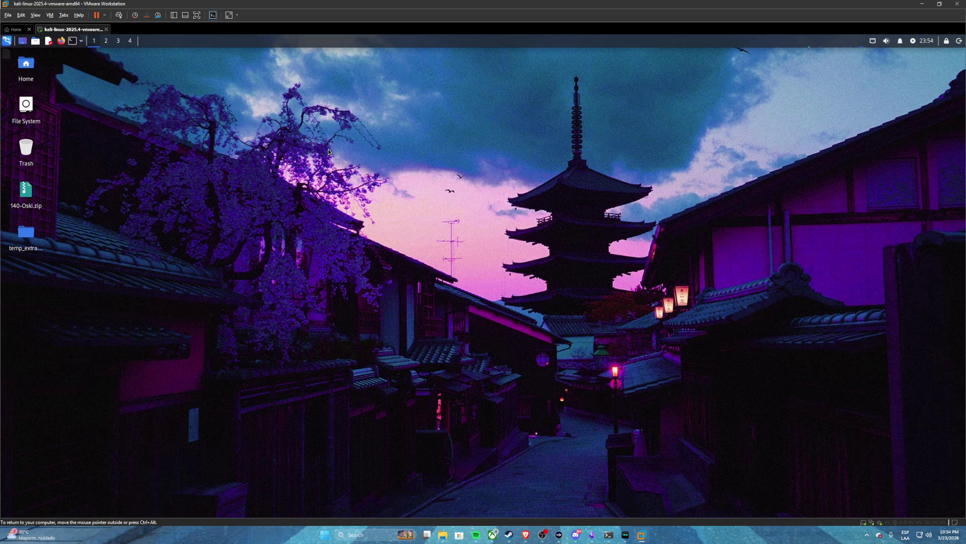
# - Open a Kali terminal and a file manager on Documents/Projects, then minimise the file manager
pyautogui.click(73, 41)
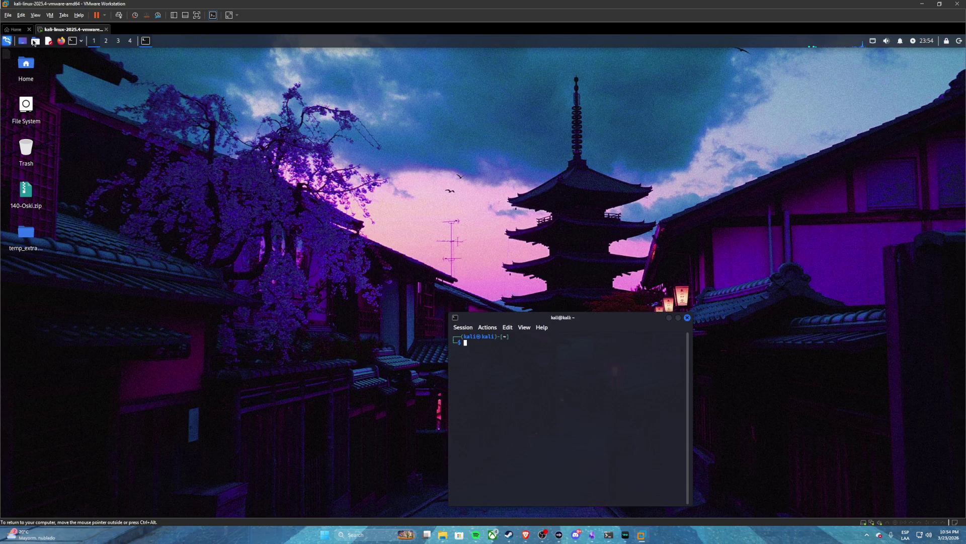
pyautogui.click(35, 42)
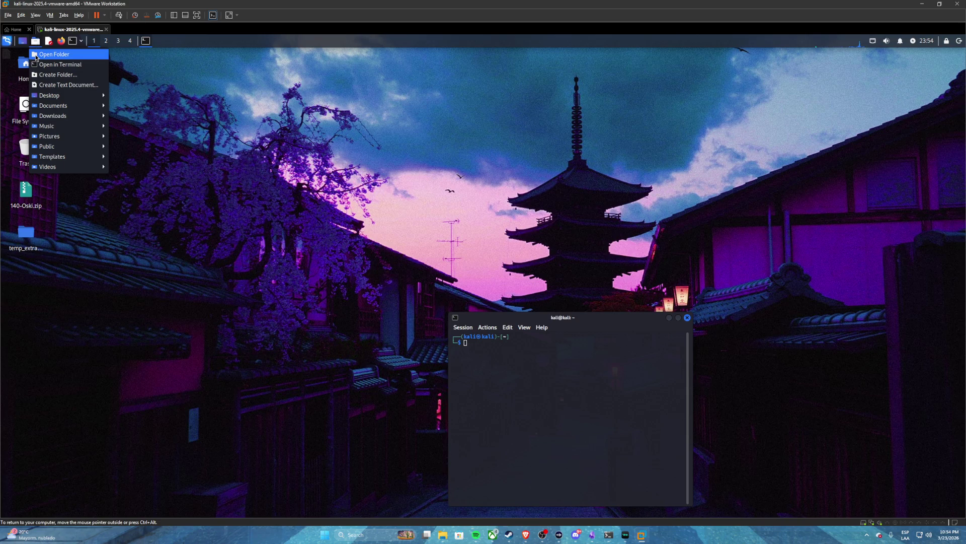
pyautogui.click(37, 55)
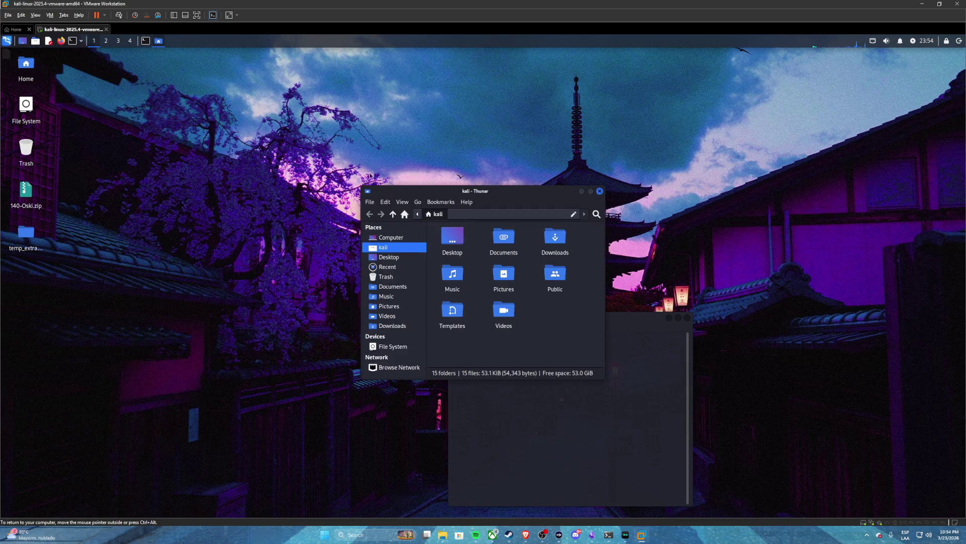
pyautogui.click(382, 286)
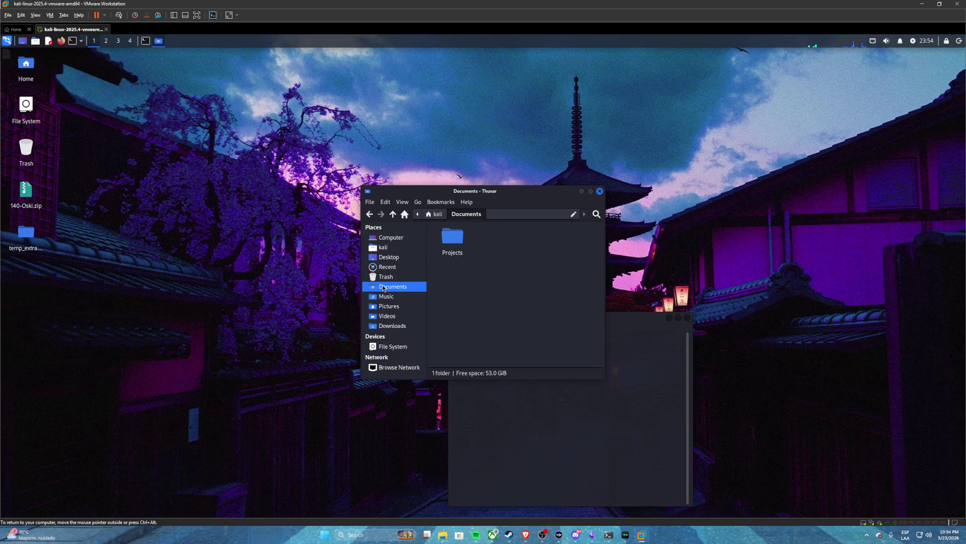
pyautogui.doubleClick(453, 236)
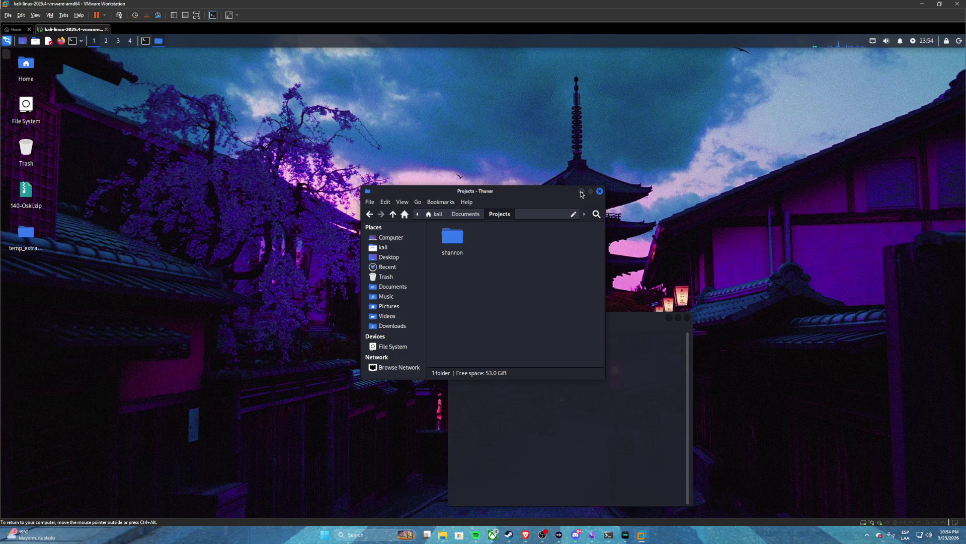
pyautogui.click(582, 190)
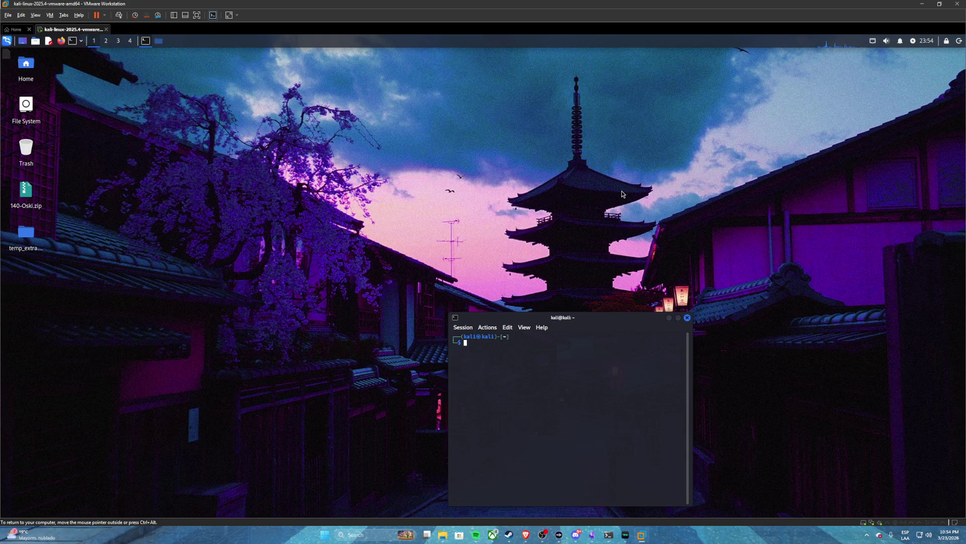
pyautogui.click(62, 241)
# - Permanently delete temp_extract_dir from the Kali desktop, leaving only 140-Oski.zip
pyautogui.moveTo(40, 235)
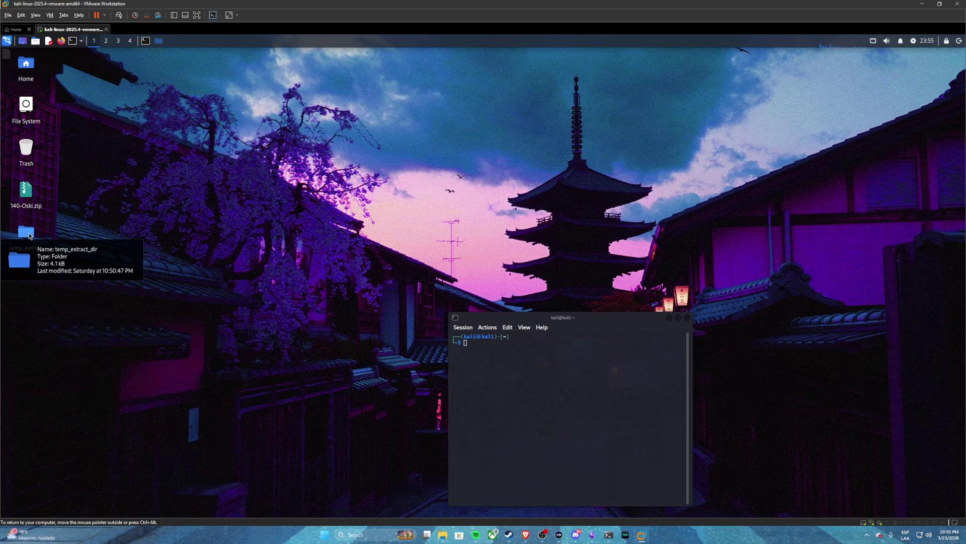
pyautogui.hotkey('ctrl', 'alt')
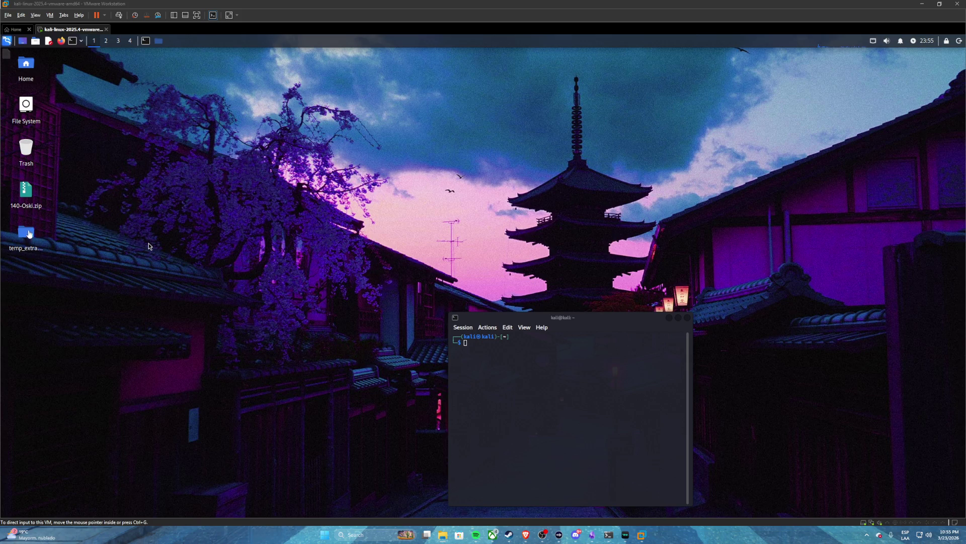
pyautogui.click(28, 234)
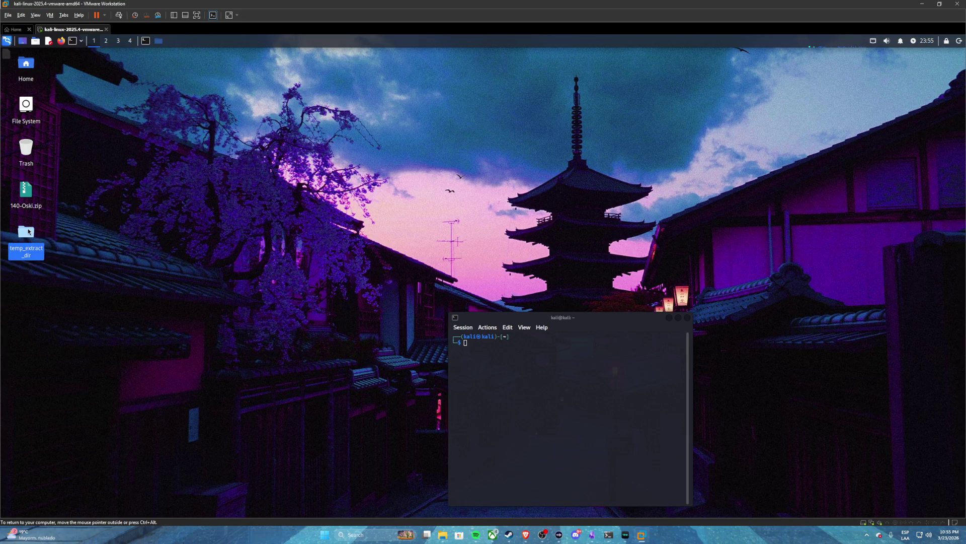
pyautogui.rightClick(28, 230)
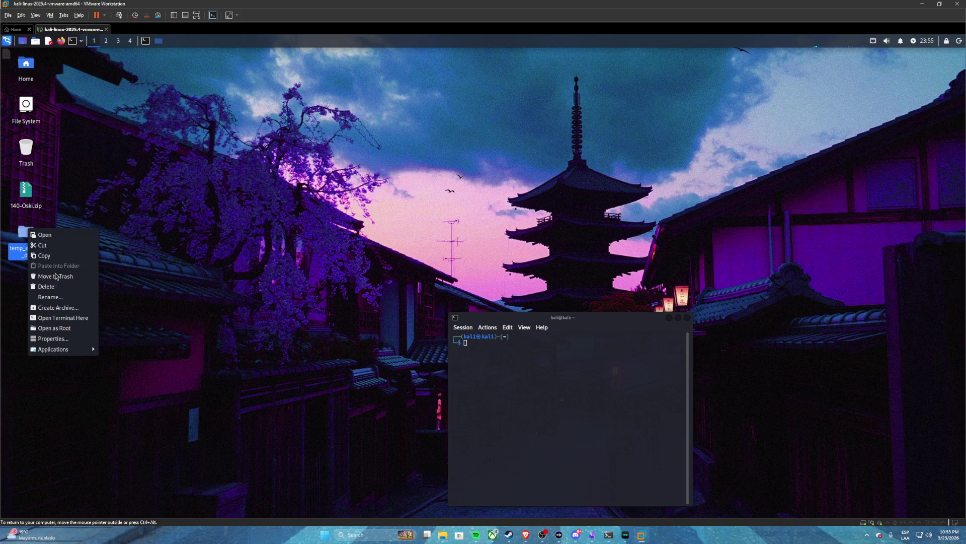
pyautogui.click(59, 292)
pyautogui.click(513, 300)
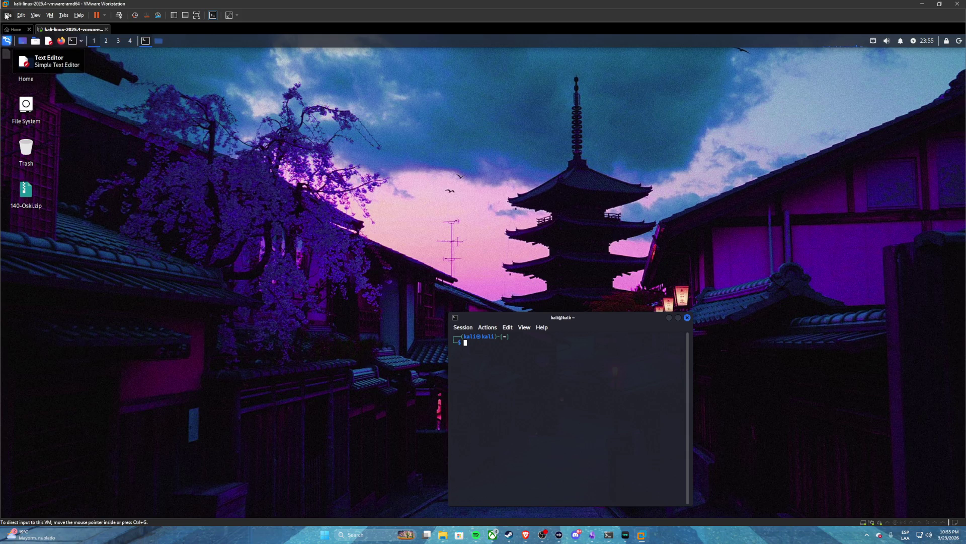
pyautogui.click(7, 15)
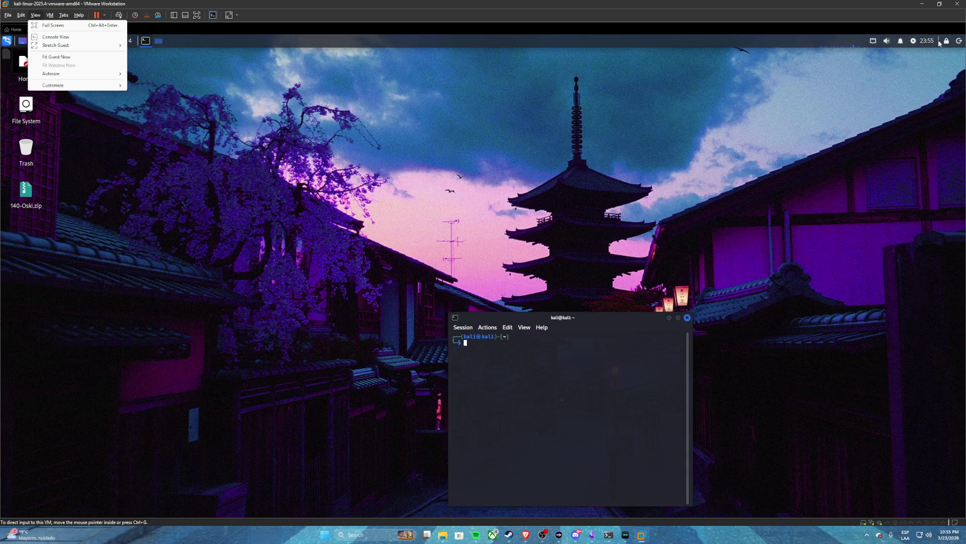
# - Shut down the Kali virtual machine and dismiss the removable devices notice
pyautogui.click(960, 42)
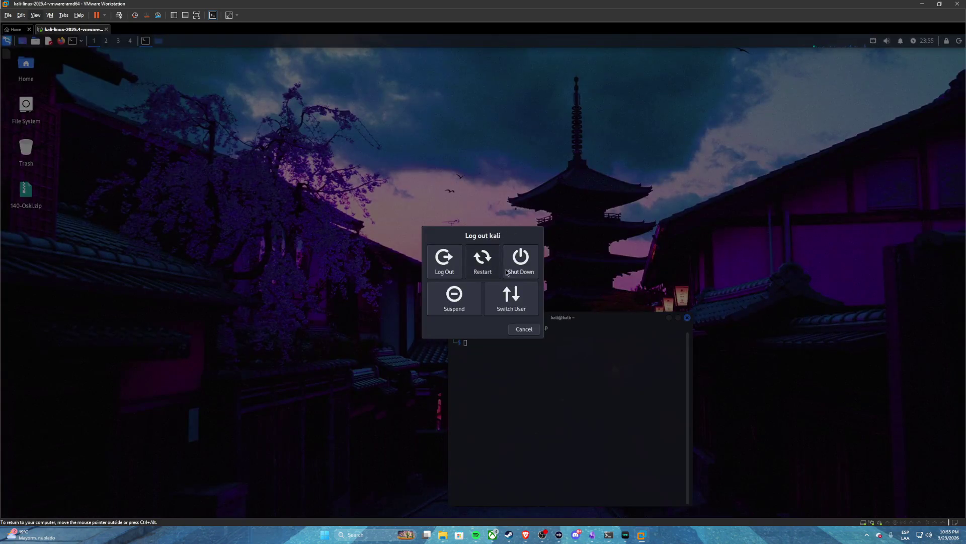
pyautogui.click(520, 258)
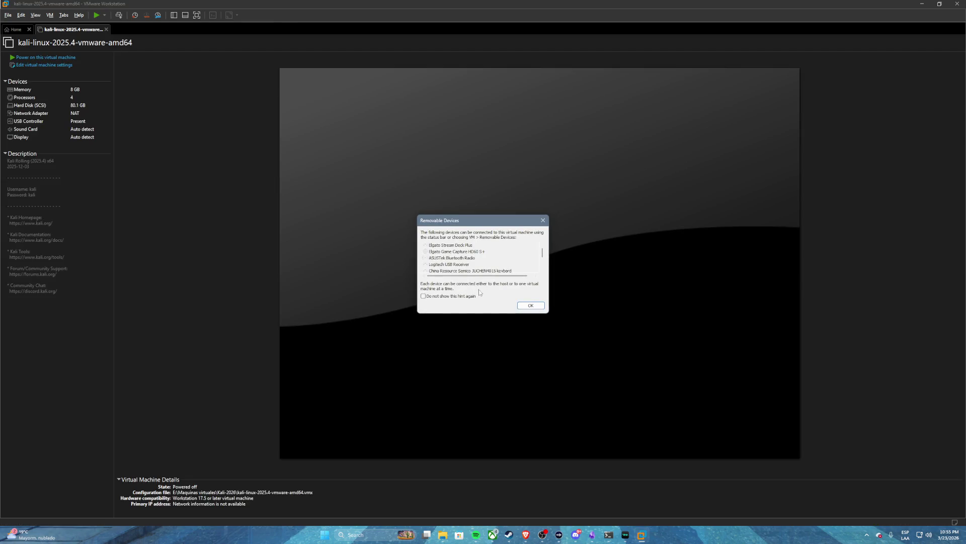
pyautogui.click(524, 306)
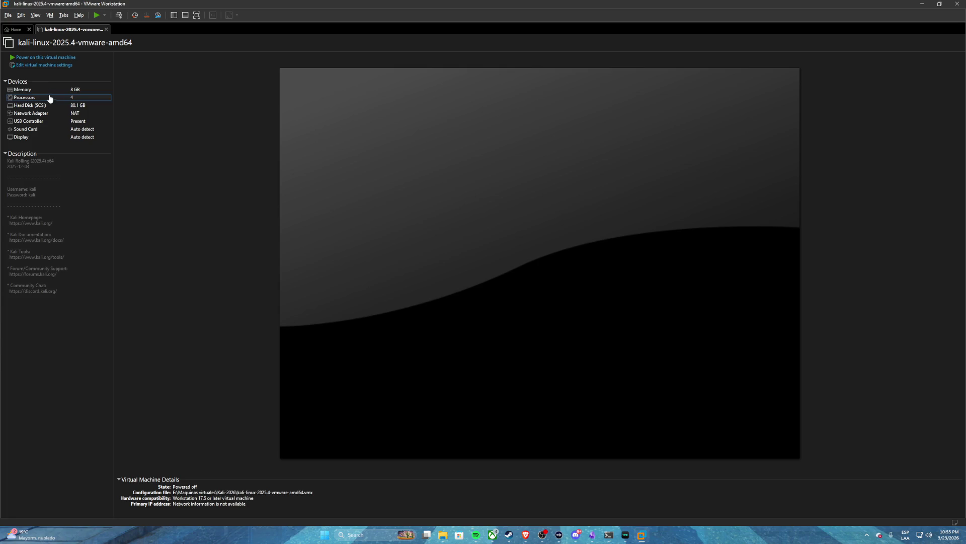
# - Close the Kali VM's hardware settings without changes, then look through the VM menu
pyautogui.click(44, 66)
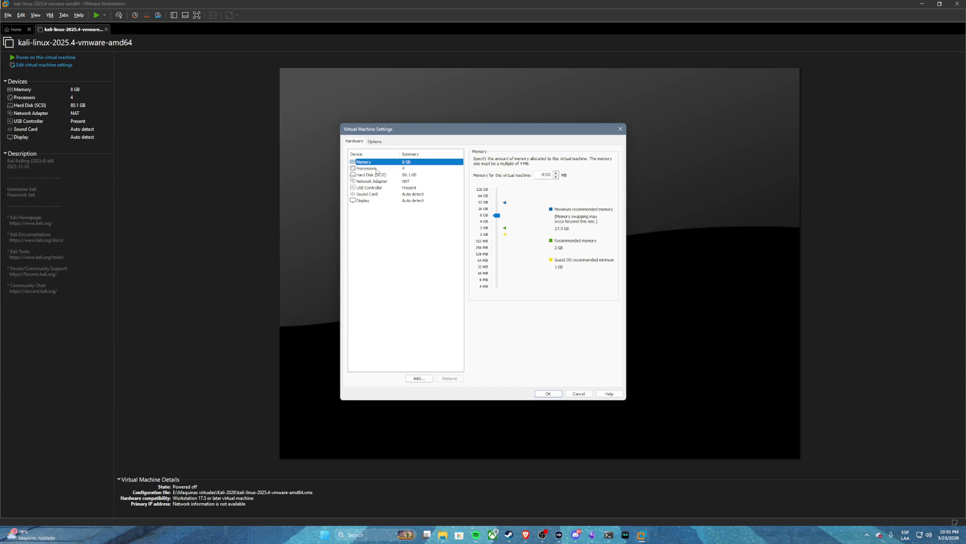
pyautogui.click(576, 393)
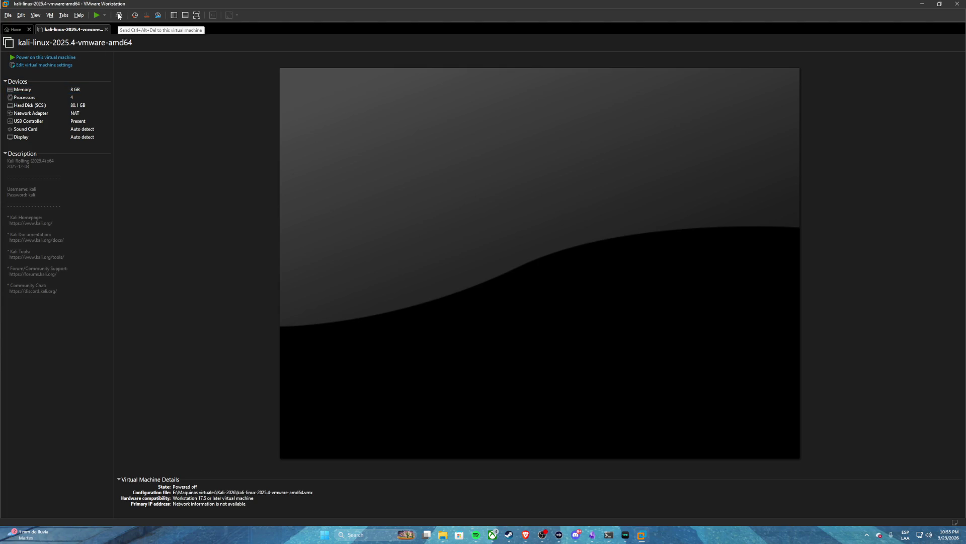
pyautogui.click(49, 16)
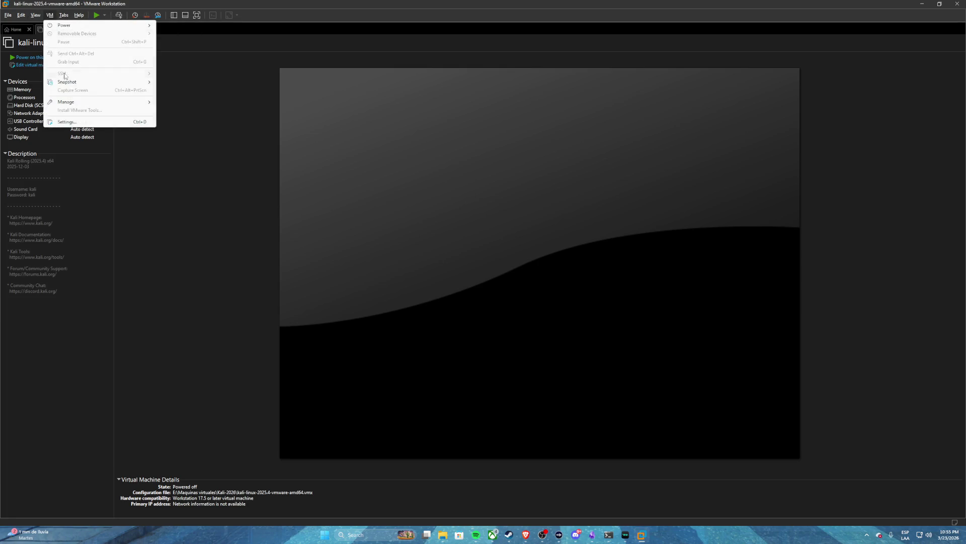
pyautogui.moveTo(65, 102)
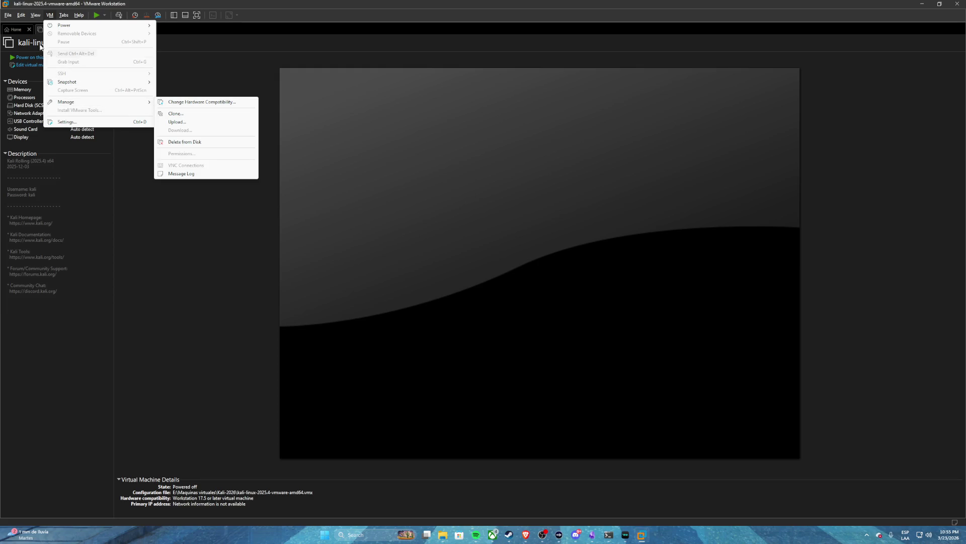
# - Review Preferences, keeping screenshots saved to the desktop, check removable media, then cancel
pyautogui.moveTo(20, 16)
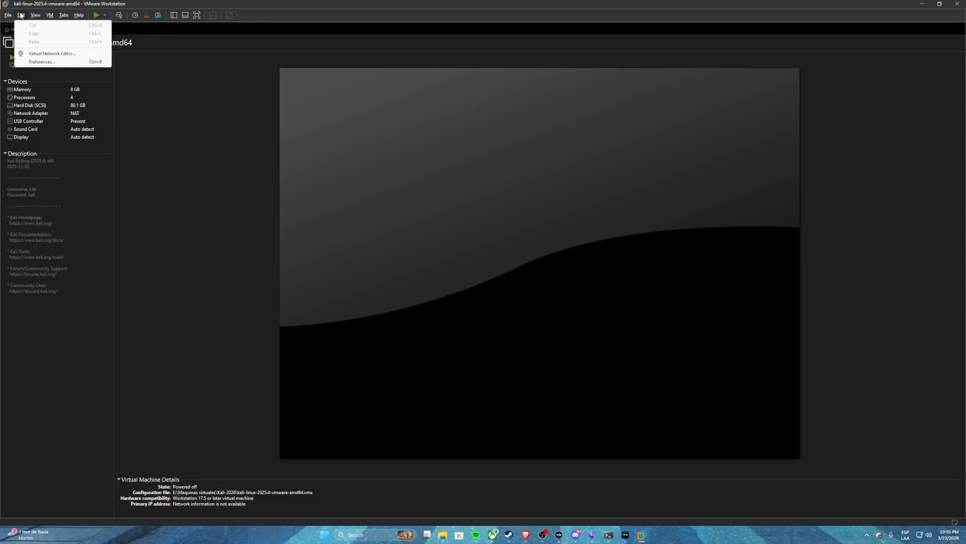
pyautogui.click(43, 63)
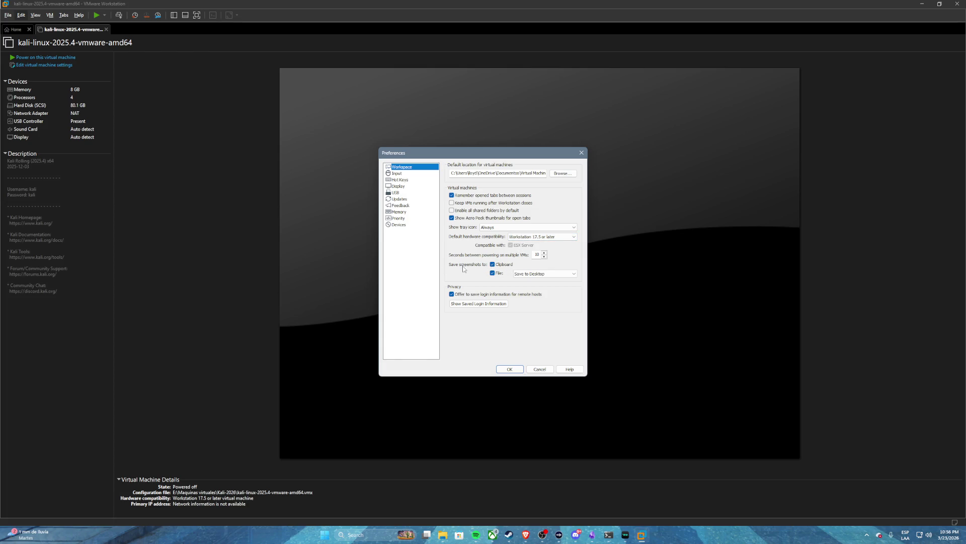
pyautogui.click(550, 275)
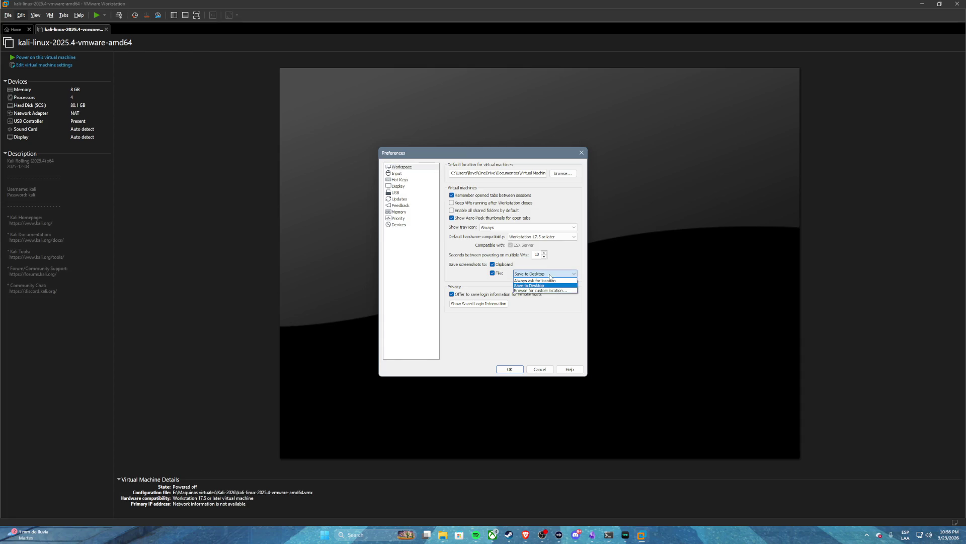
pyautogui.click(543, 286)
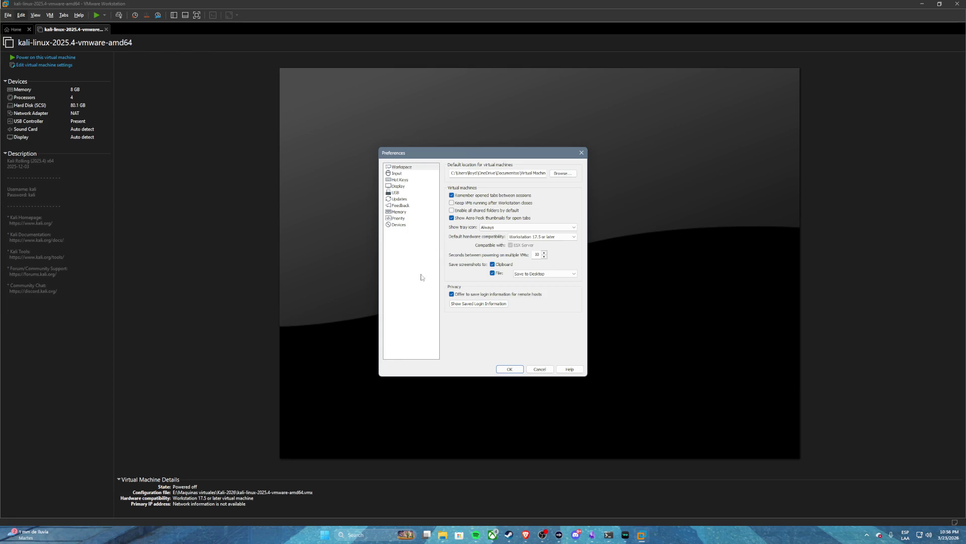
pyautogui.click(401, 225)
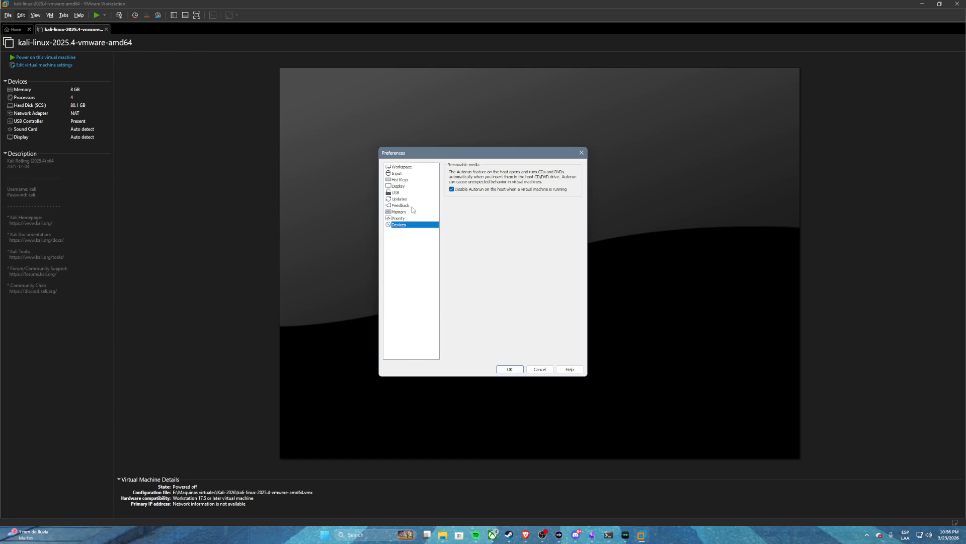
pyautogui.click(540, 369)
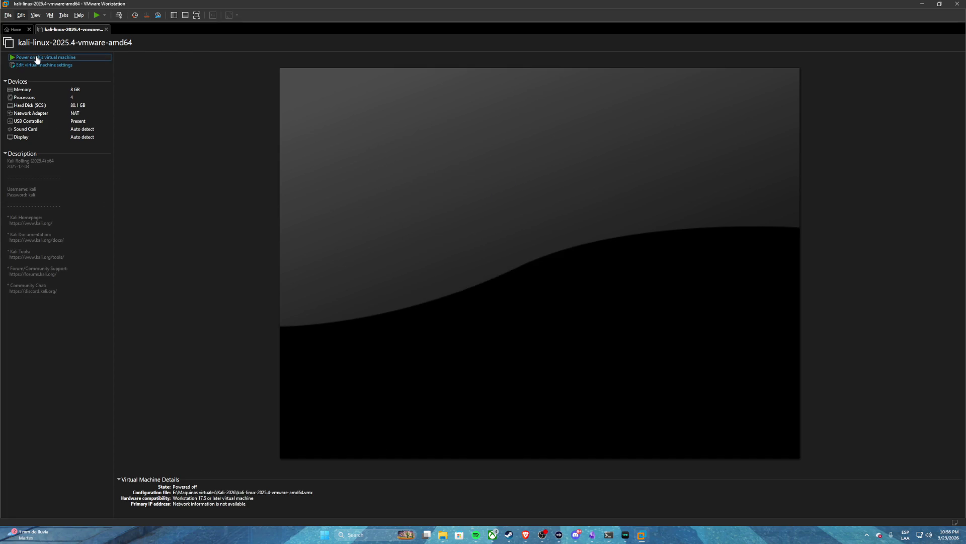
# - Power on the Kali VM, boot past GRUB, and log in with the username and password
pyautogui.click(36, 57)
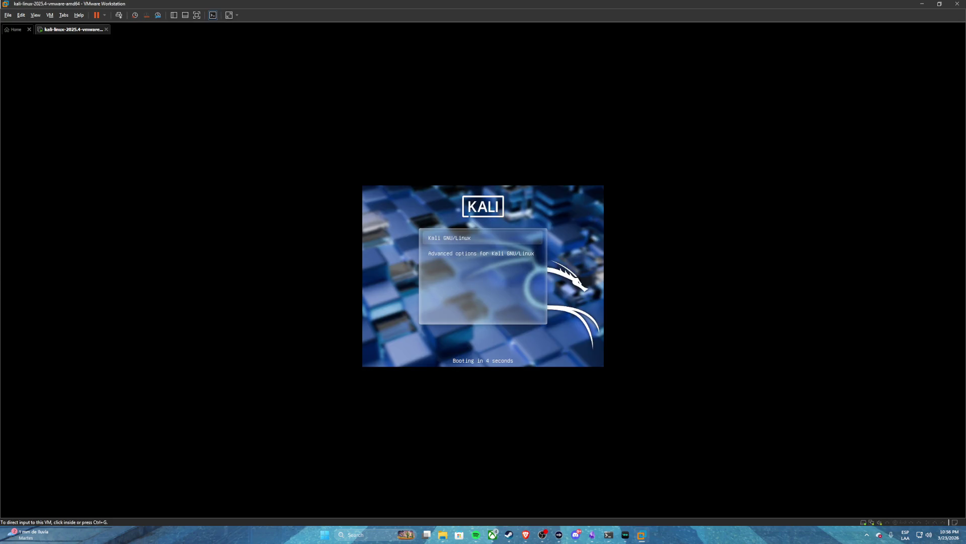
pyautogui.click(461, 246)
pyautogui.press('Return')
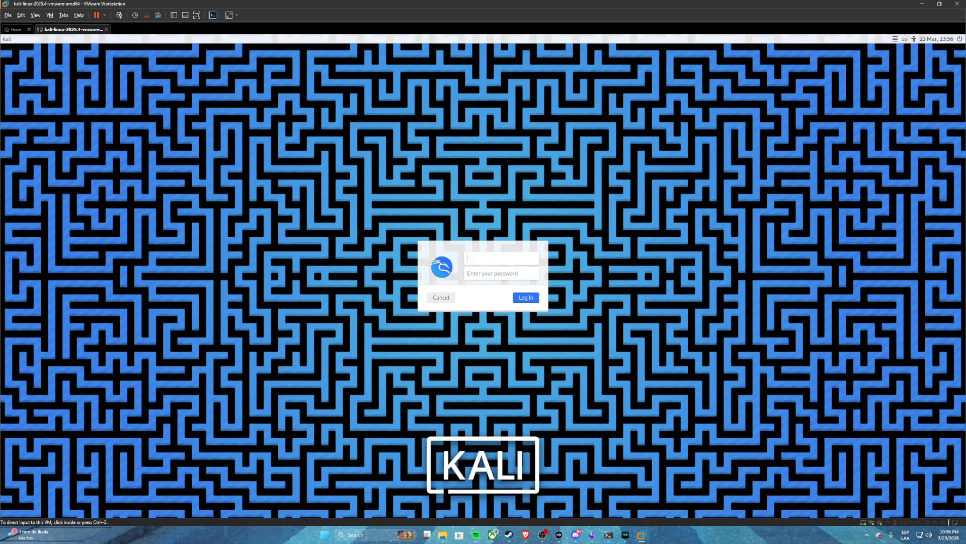
pyautogui.click(494, 261)
pyautogui.write('kali')
pyautogui.press('Tab')
pyautogui.write('kal')
pyautogui.press('Return')
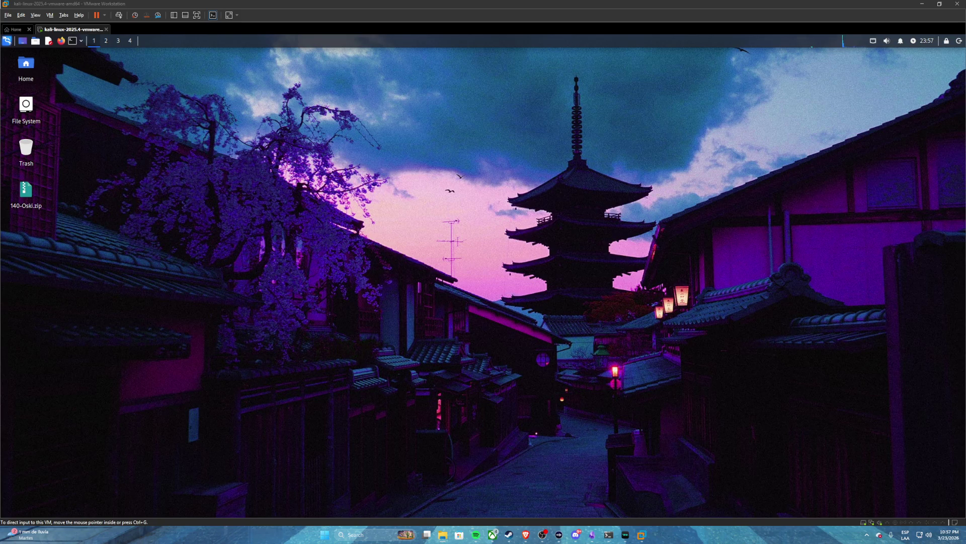
# - Copy 127-Yellow-RAT.zip onto the Kali desktop, open it and look inside temp_extract_dir
pyautogui.moveTo(97, 296); pyautogui.dragTo(95, 250)
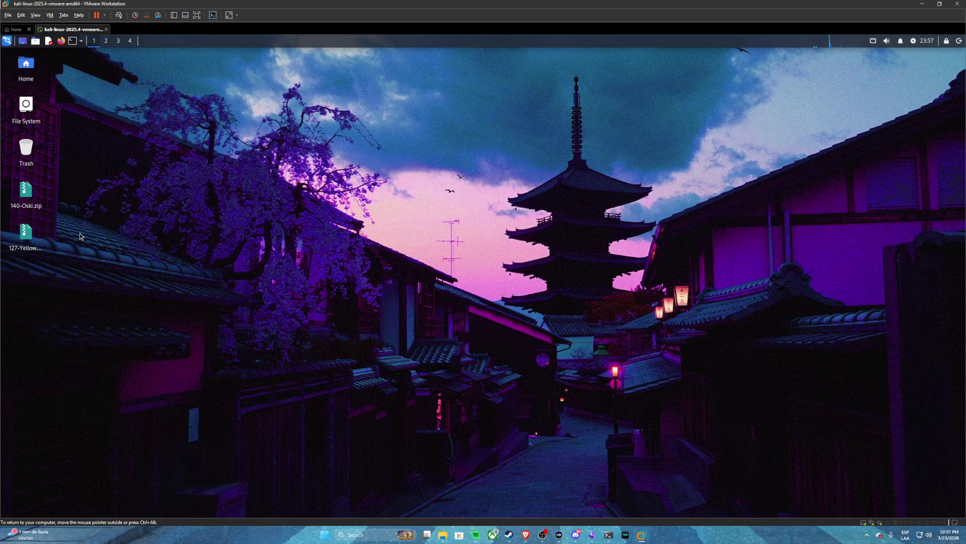
pyautogui.doubleClick(41, 233)
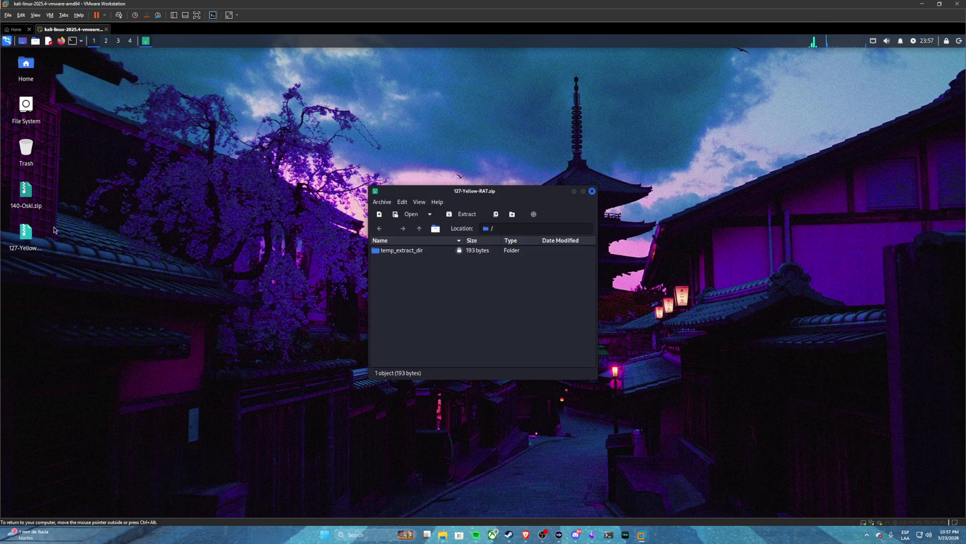
pyautogui.click(400, 252)
pyautogui.doubleClick(400, 252)
pyautogui.click(385, 230)
# - Extract temp_extract_dir to the desktop using the unzip password from the lab page, then close the archive
pyautogui.click(394, 251)
pyautogui.moveTo(395, 251); pyautogui.dragTo(35, 285)
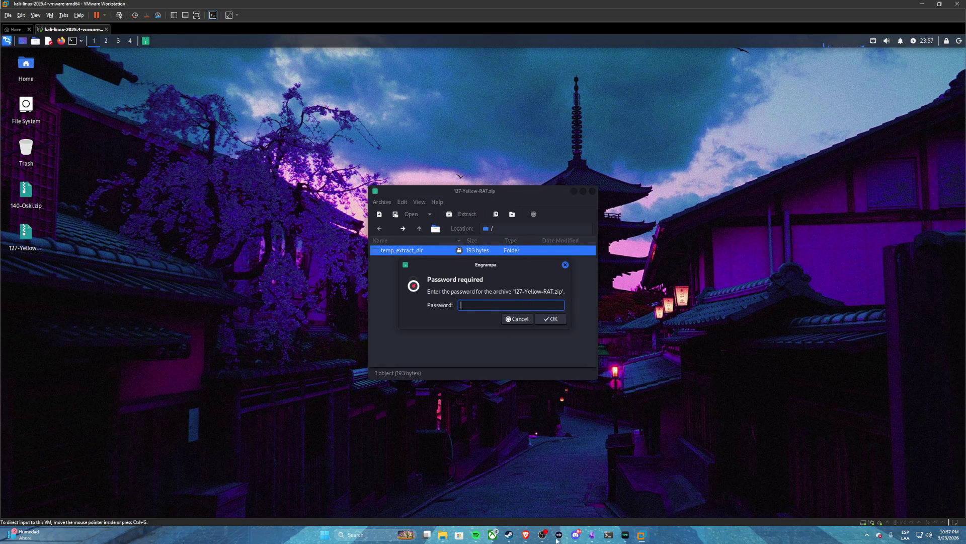
pyautogui.moveTo(526, 534)
pyautogui.click(442, 503)
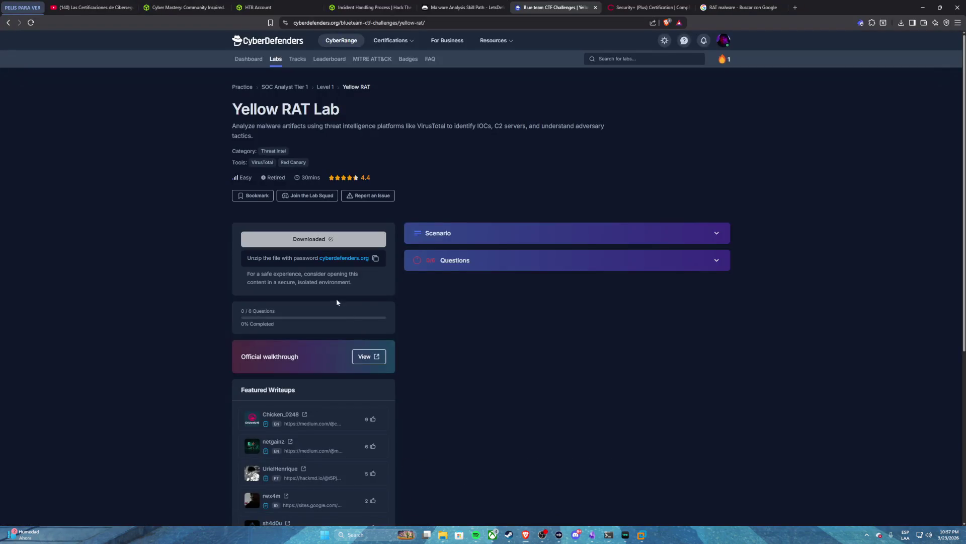
pyautogui.click(375, 258)
pyautogui.click(641, 534)
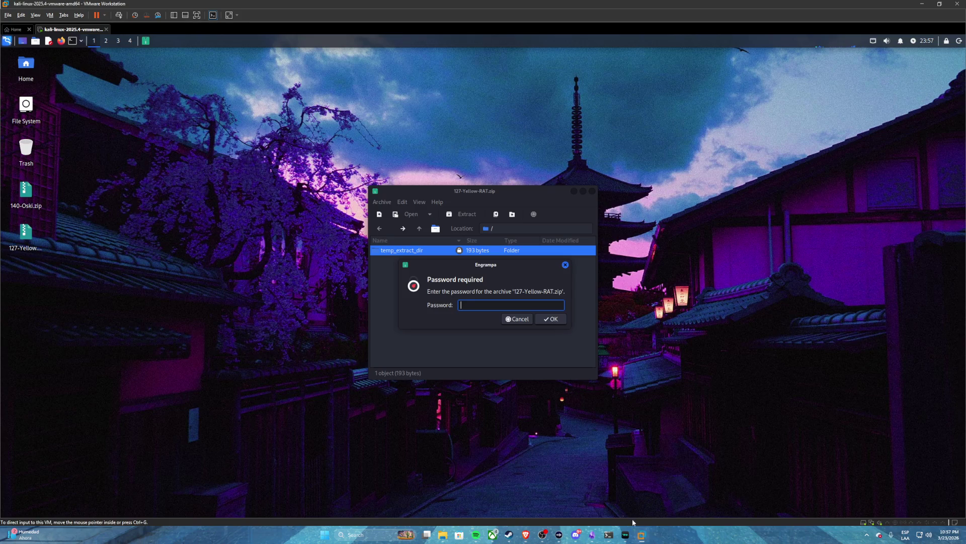
pyautogui.hotkey('ctrl', 'v')
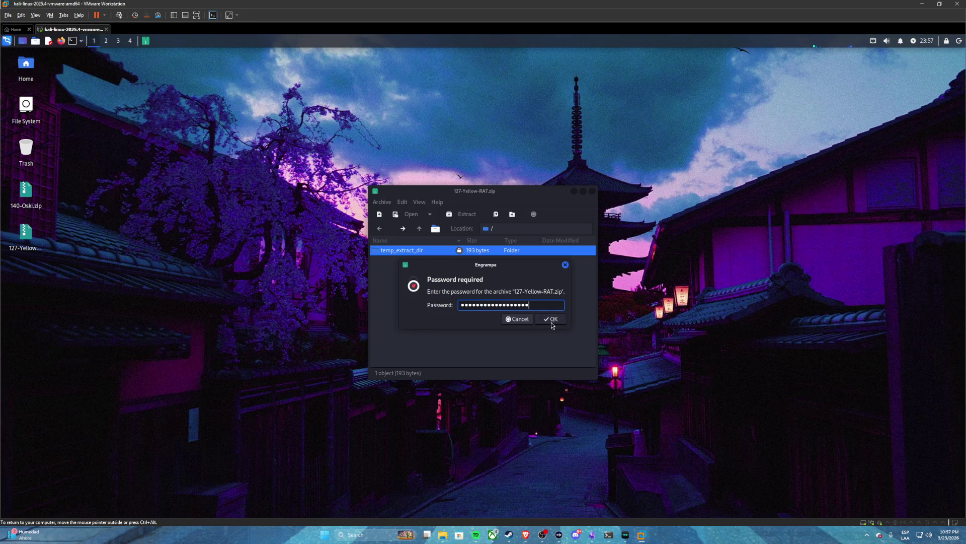
pyautogui.click(551, 318)
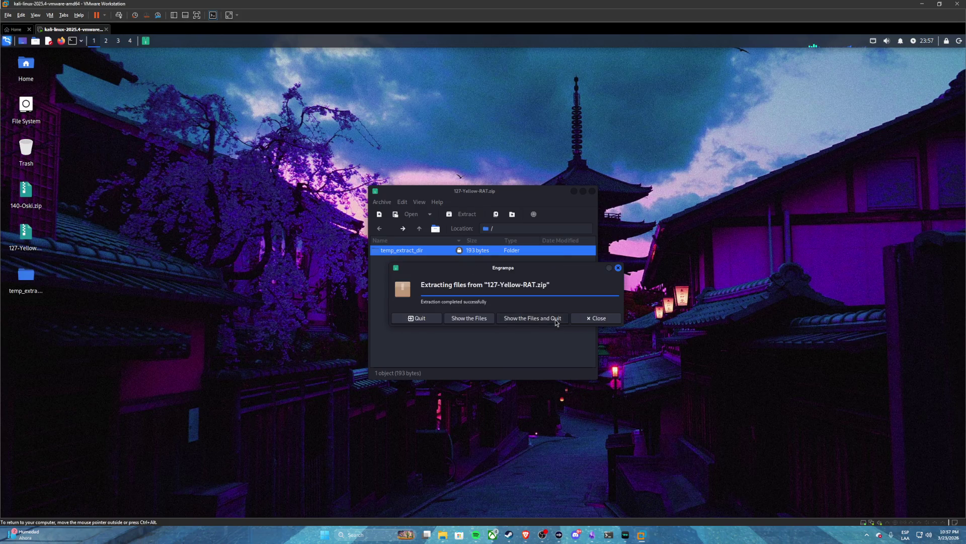
pyautogui.click(599, 319)
pyautogui.click(592, 192)
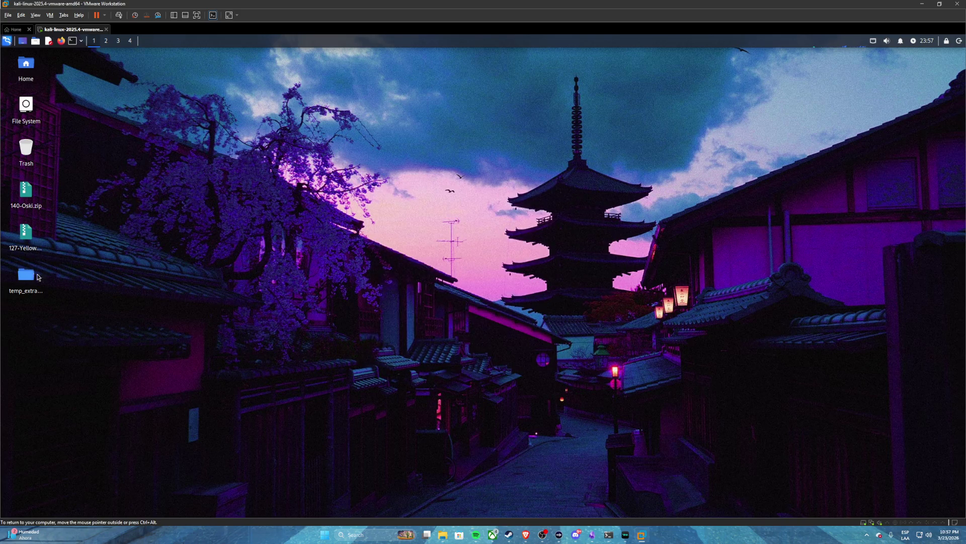
# - Open a terminal, move it up and left, list the home folder with ls, and begin typing cd
pyautogui.click(73, 41)
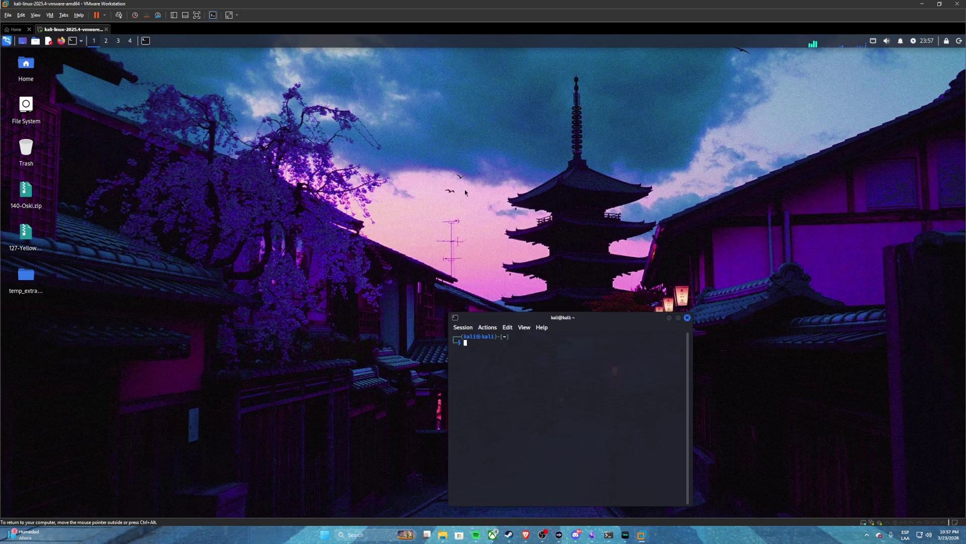
pyautogui.moveTo(592, 321); pyautogui.dragTo(420, 173)
pyautogui.write('ls')
pyautogui.press('Return')
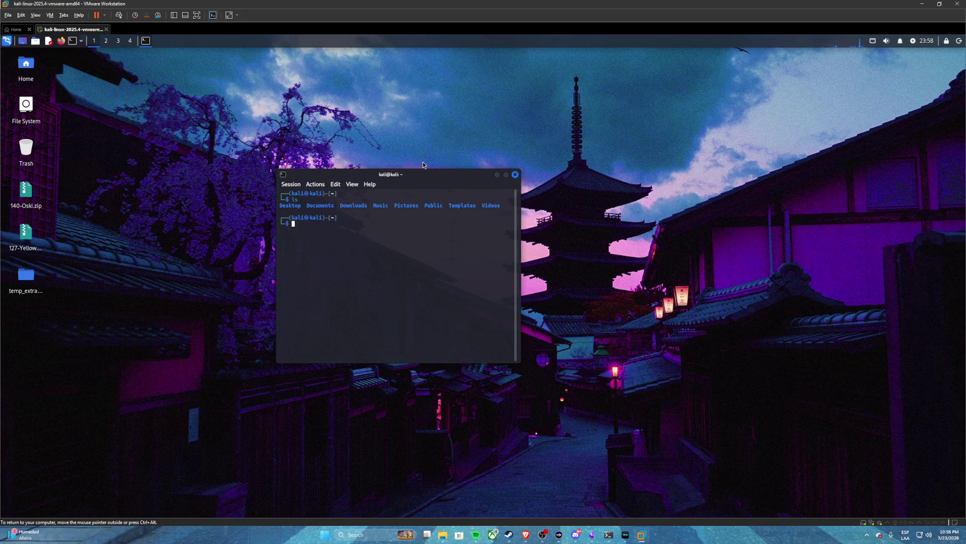
pyautogui.write('cd')
# - Change into Desktop, clear the screen and list the Desktop contents
pyautogui.write('Desktop')
pyautogui.press('Return')
pyautogui.write('clear')
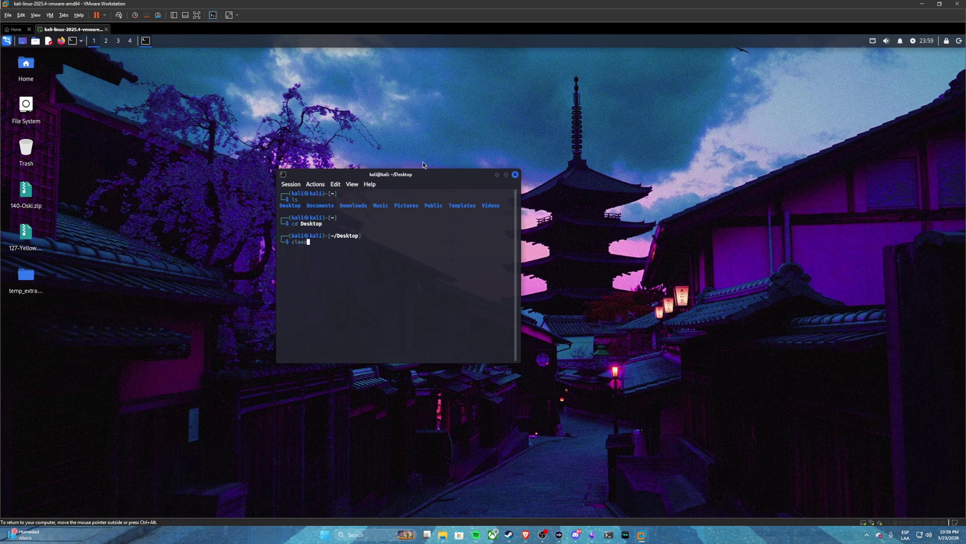
pyautogui.press('Return')
pyautogui.write('ls')
pyautogui.press('Return')
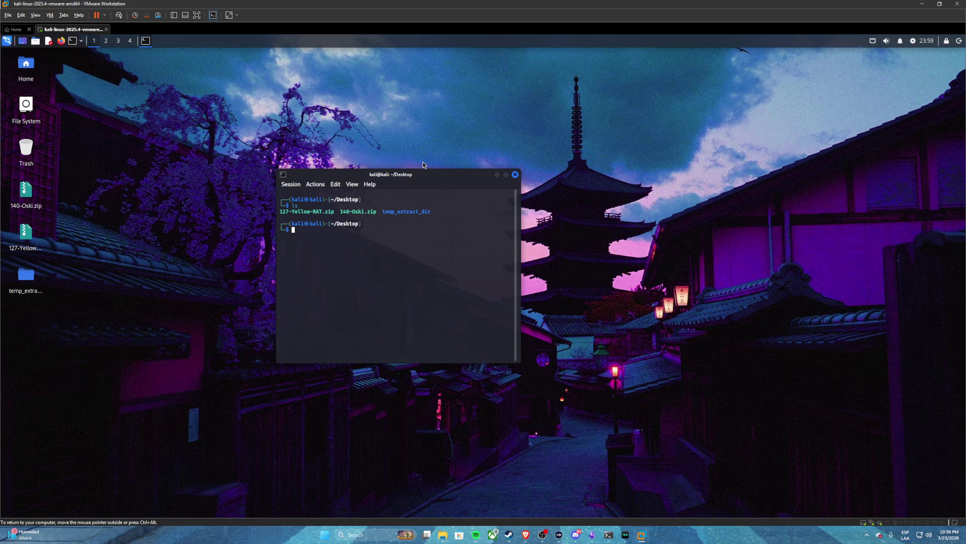
# - Enter temp_extract_dir, list it, print hash.txt with cat, and widen the terminal to fit the hash
pyautogui.write('cd temp')
pyautogui.press('Tab')
pyautogui.press('Return')
pyautogui.write('ls')
pyautogui.press('Return')
pyautogui.write('cat hast')
pyautogui.press('BackSpace')
pyautogui.press('Tab')
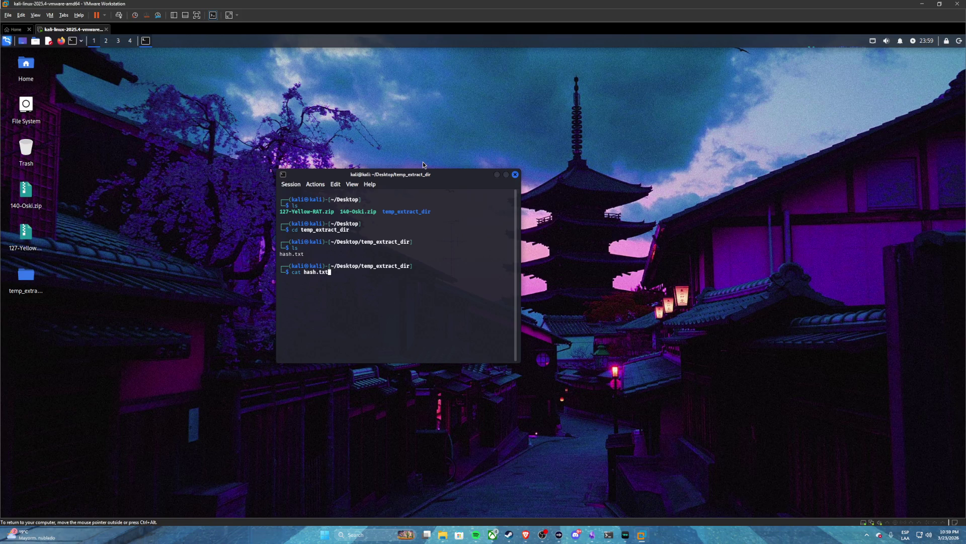
pyautogui.press('Return')
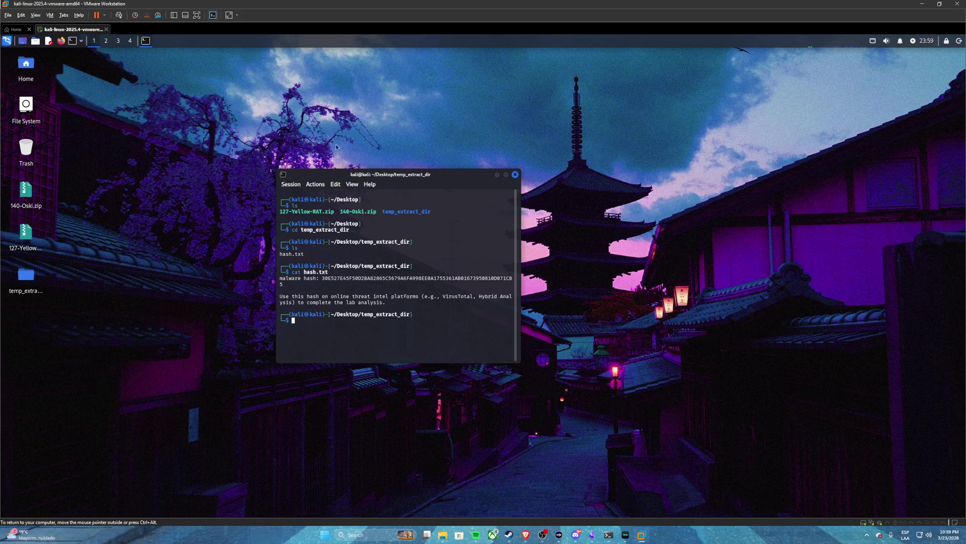
pyautogui.moveTo(525, 235); pyautogui.dragTo(679, 227)
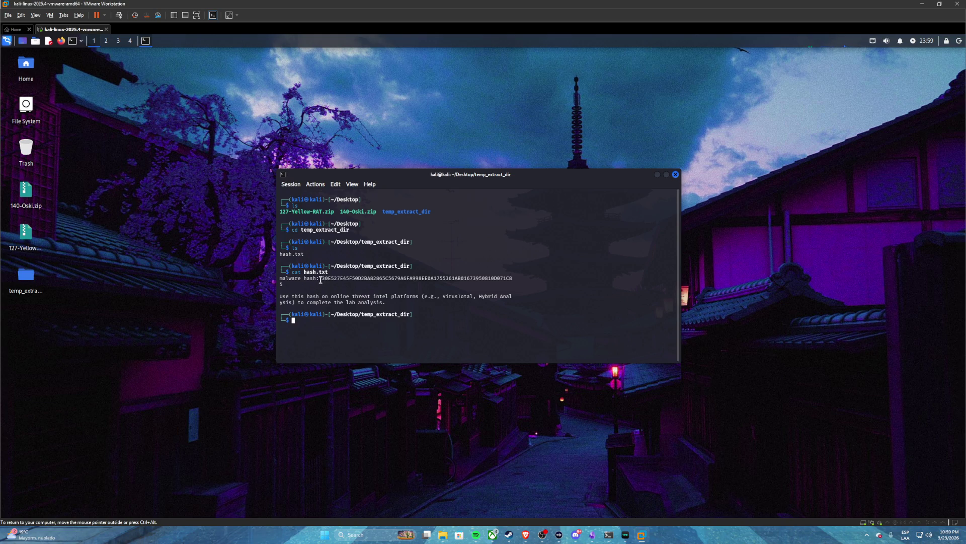
# - Select the printed malware hash in the terminal, start a fresh prompt line, and switch the VM to full screen
pyautogui.moveTo(322, 278); pyautogui.dragTo(385, 274)
pyautogui.click(345, 283)
pyautogui.moveTo(322, 278); pyautogui.dragTo(511, 281)
pyautogui.hotkey('ctrl', 'c')
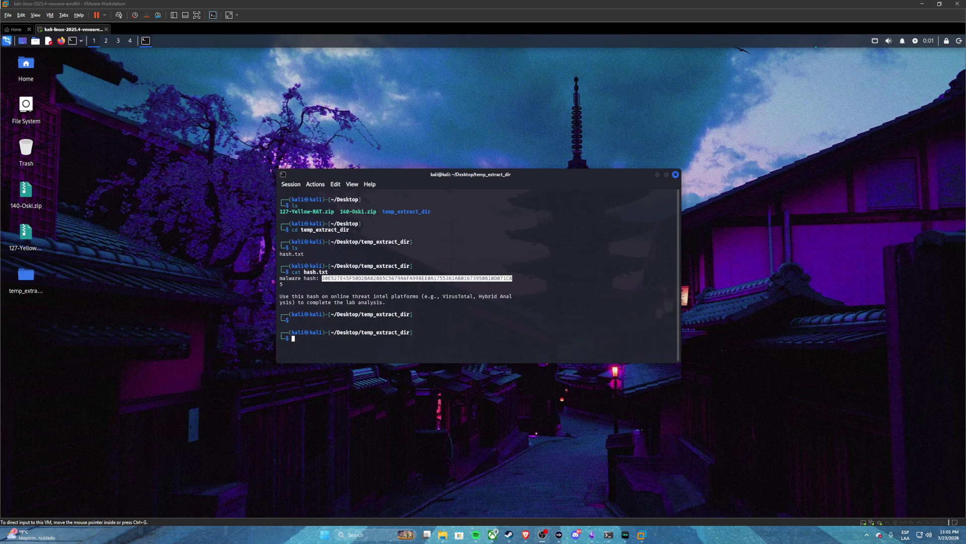
pyautogui.click(432, 280)
pyautogui.press('Return')
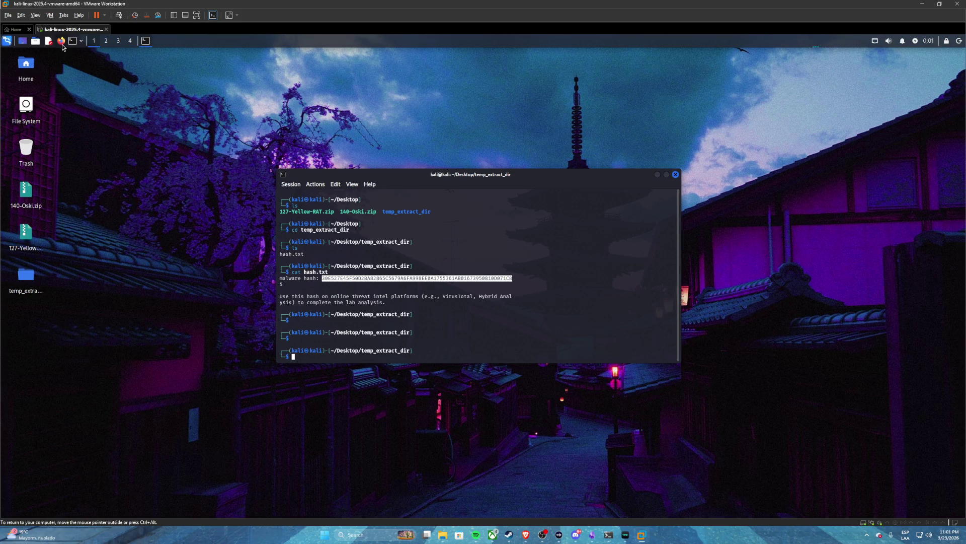
pyautogui.click(195, 16)
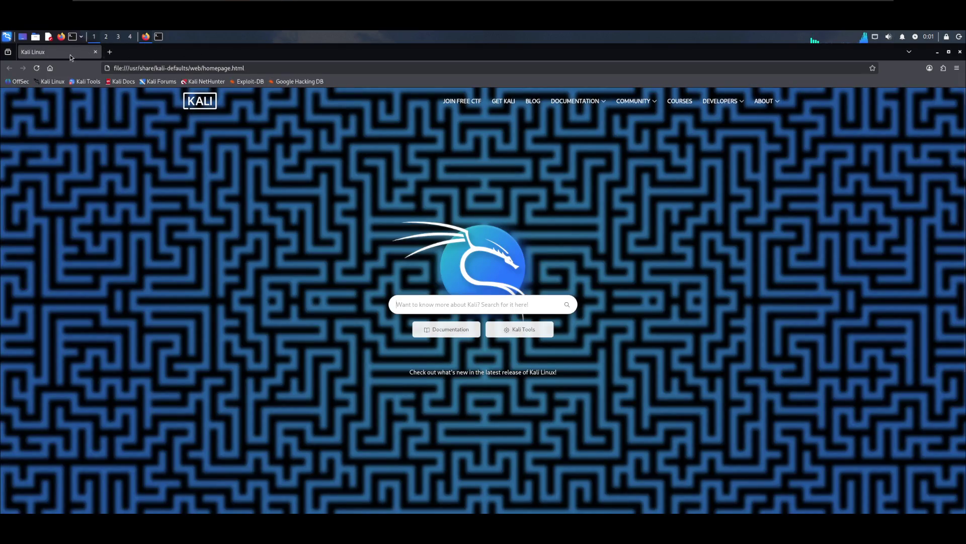
# - Set the Kali display to 2560x1440 through Settings Manager > Display and keep the configuration
pyautogui.click(6, 38)
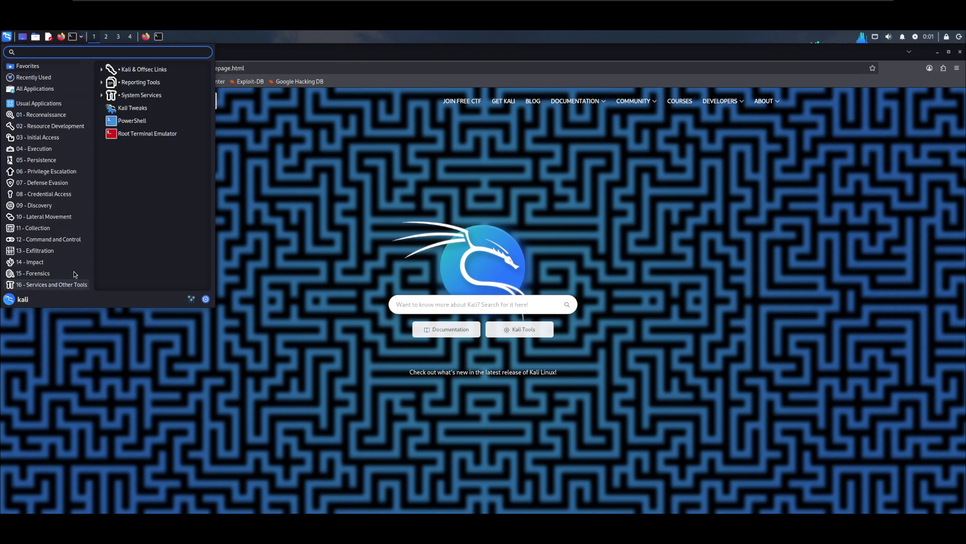
pyautogui.moveTo(50, 250)
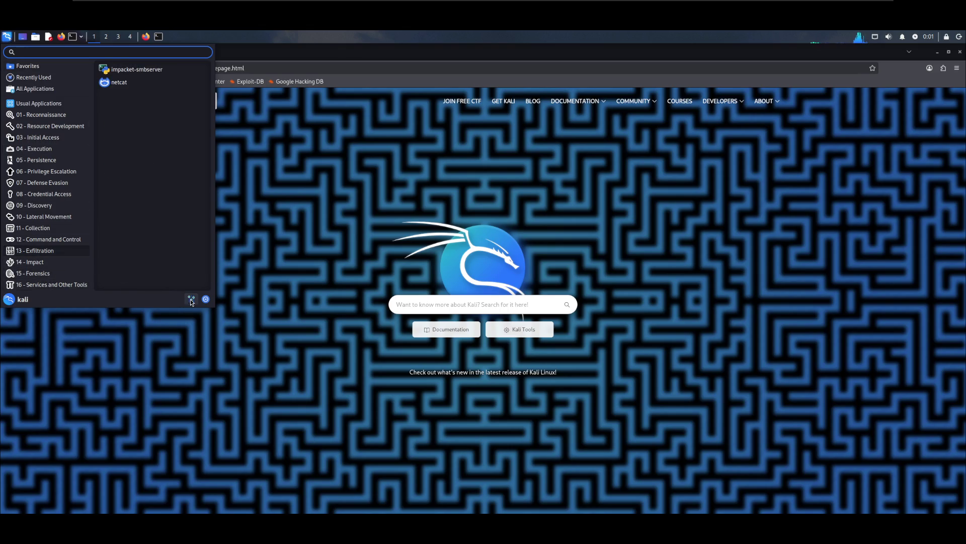
pyautogui.click(191, 298)
pyautogui.scroll(-2, 473, 285)
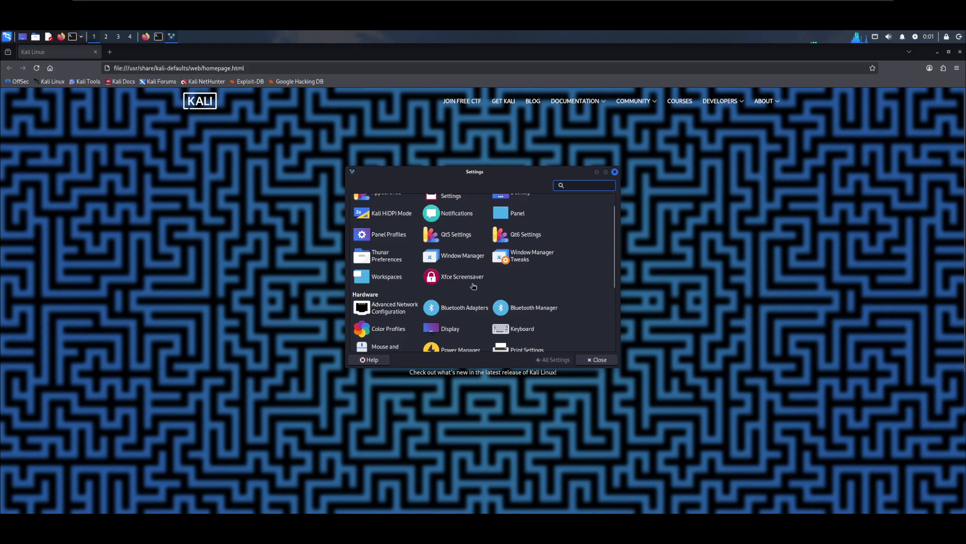
pyautogui.click(446, 328)
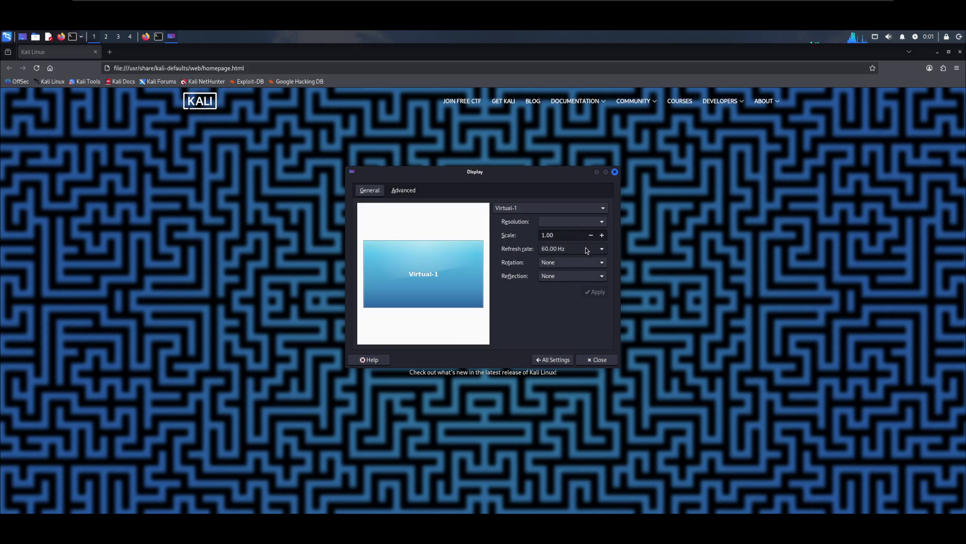
pyautogui.click(582, 222)
pyautogui.click(575, 224)
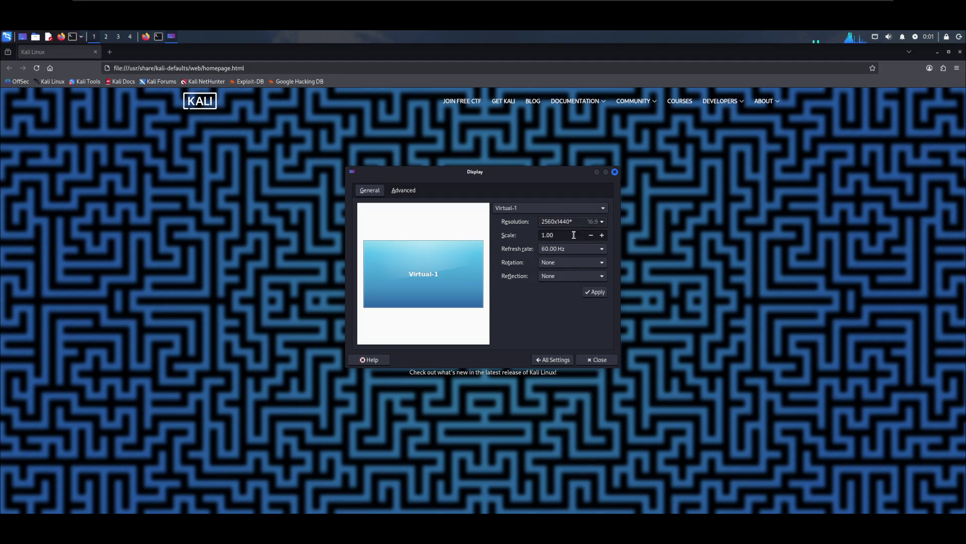
pyautogui.click(598, 293)
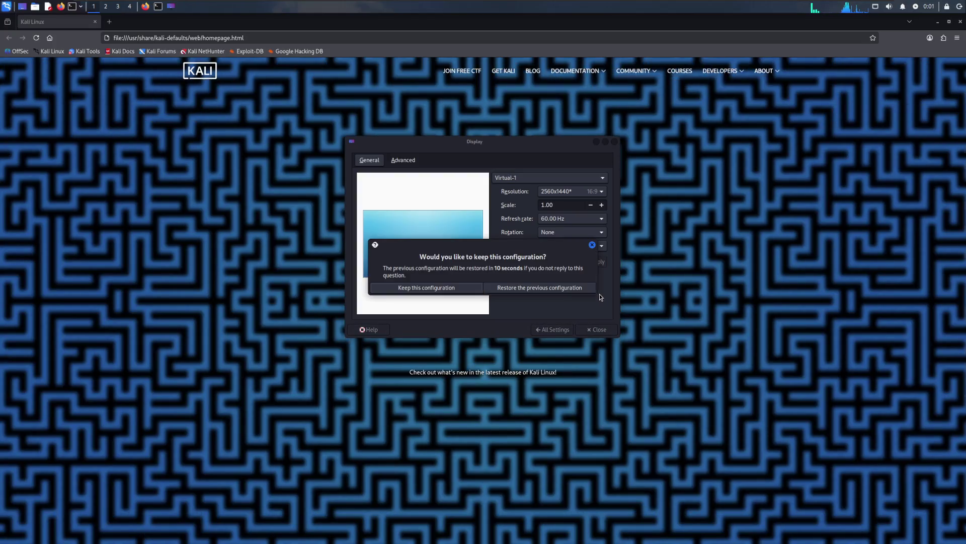
pyautogui.click(433, 288)
pyautogui.click(592, 333)
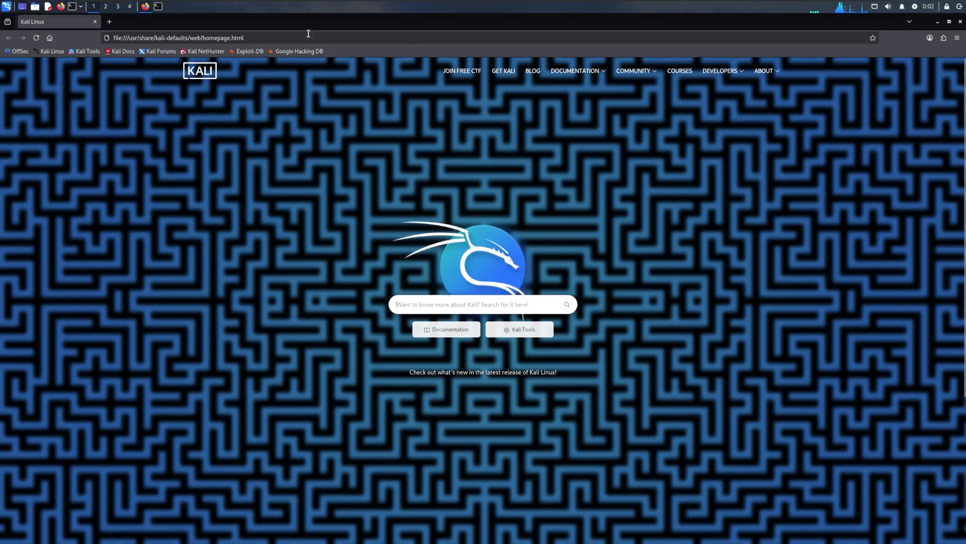
pyautogui.click(242, 37)
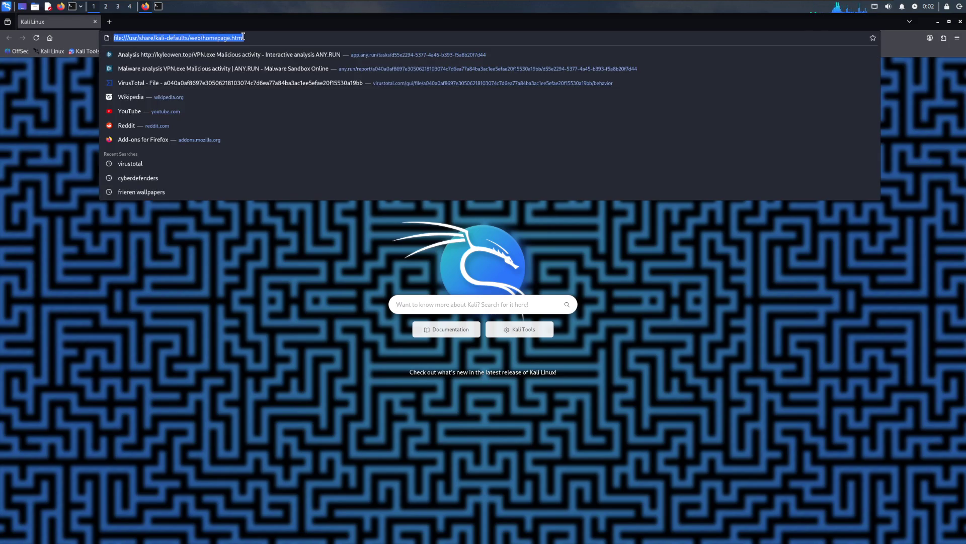
# - Go to VirusTotal, open its Search tab and clear the stray cyberdefenders.org query
pyautogui.write('virustotal.com/')
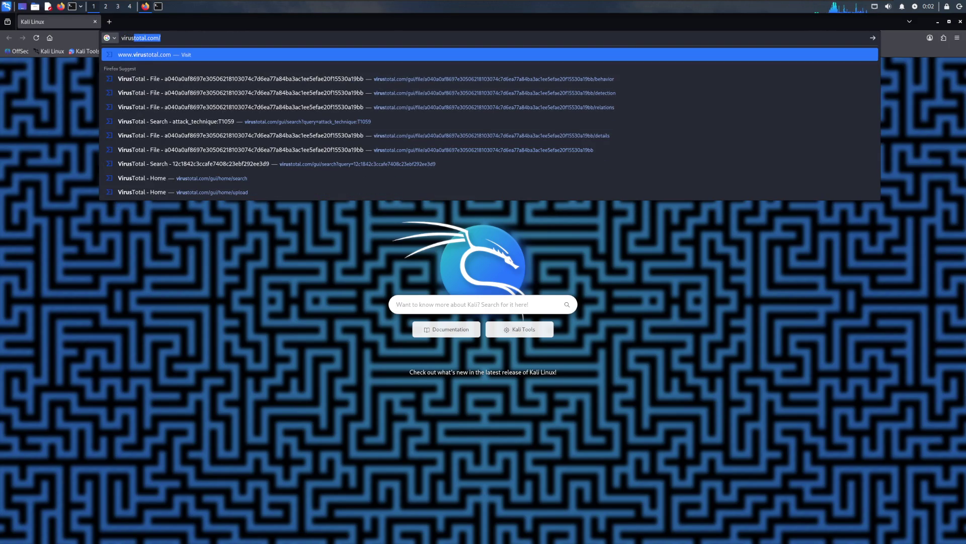
pyautogui.press('Return')
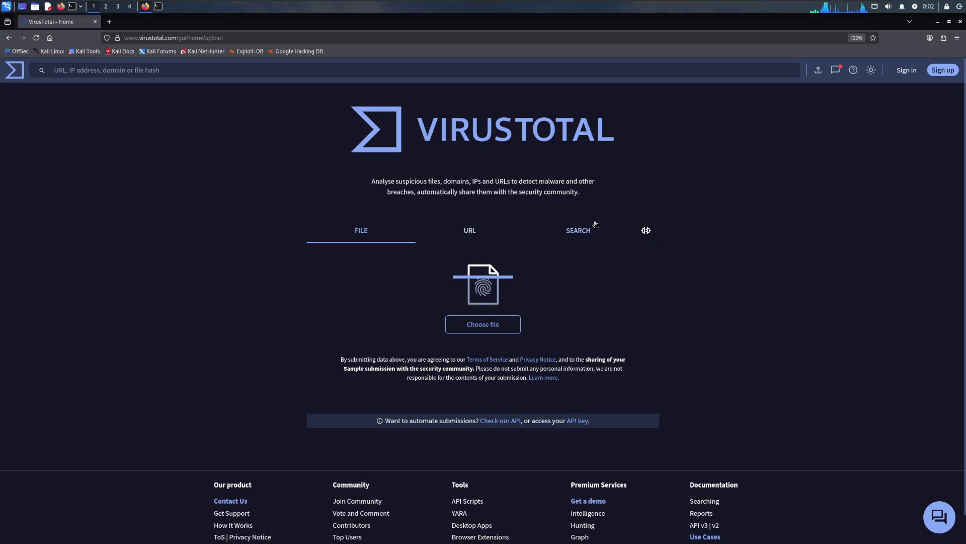
pyautogui.click(577, 230)
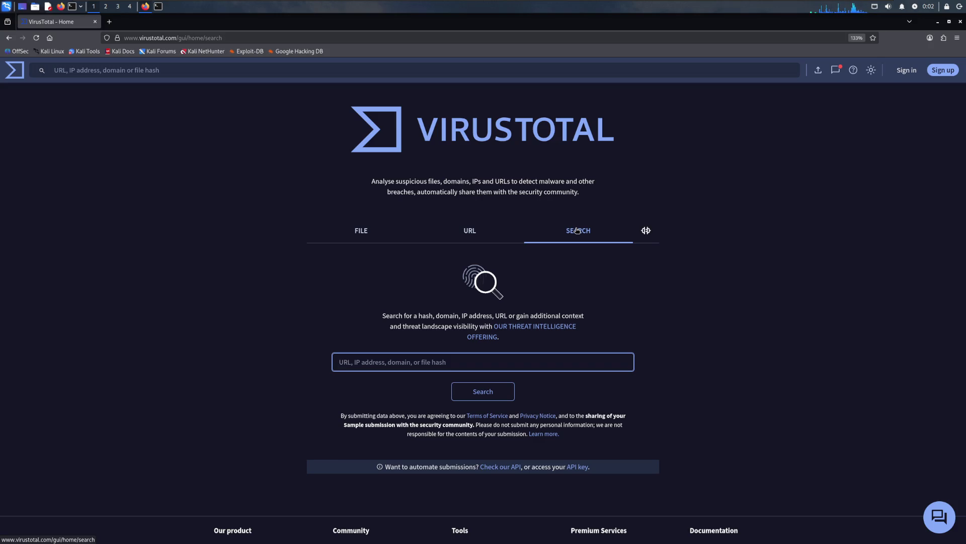
pyautogui.write('cyberdefenders.org')
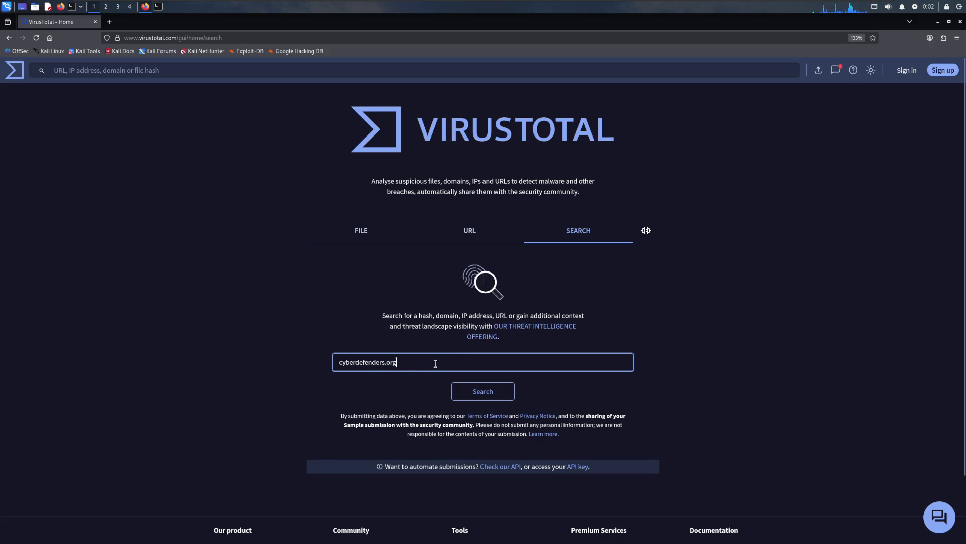
pyautogui.tripleClick(350, 361)
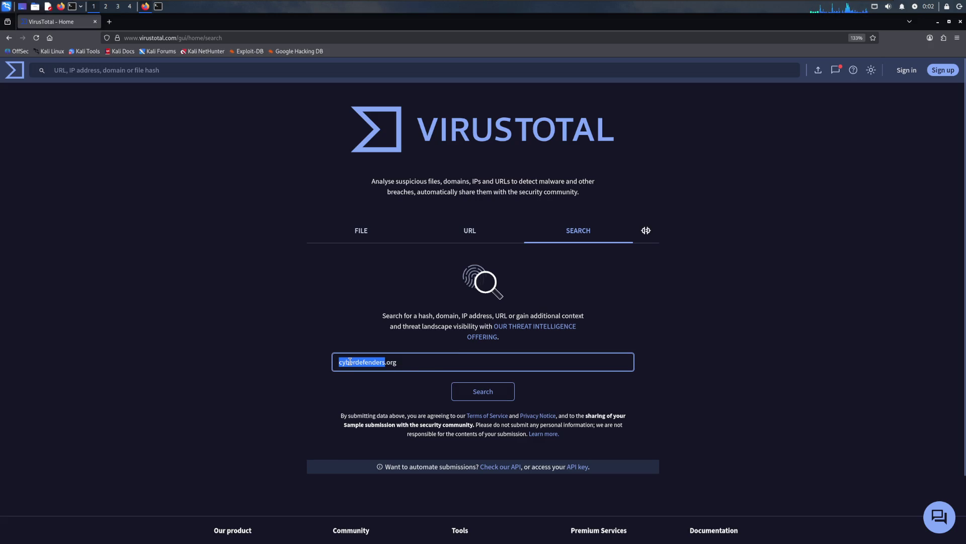
pyautogui.press('BackSpace')
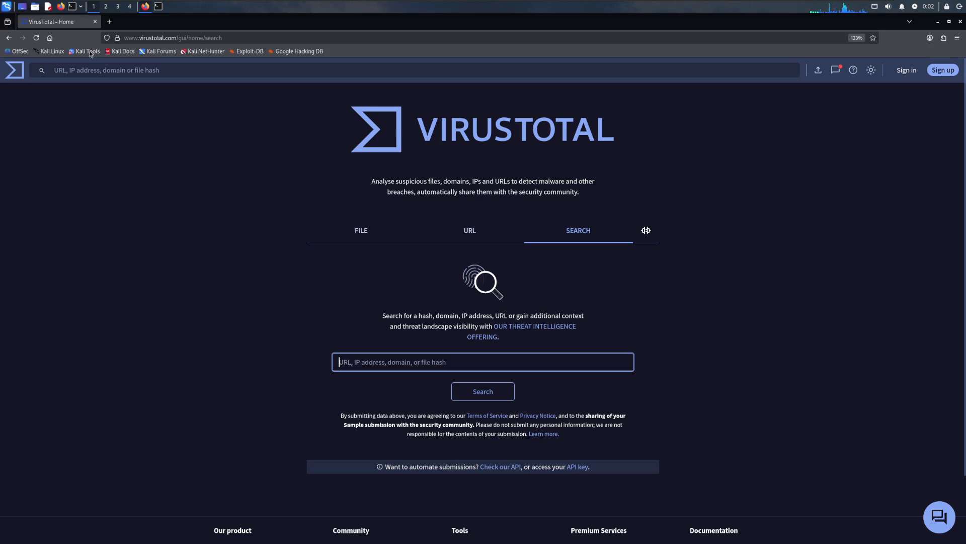
pyautogui.click(158, 6)
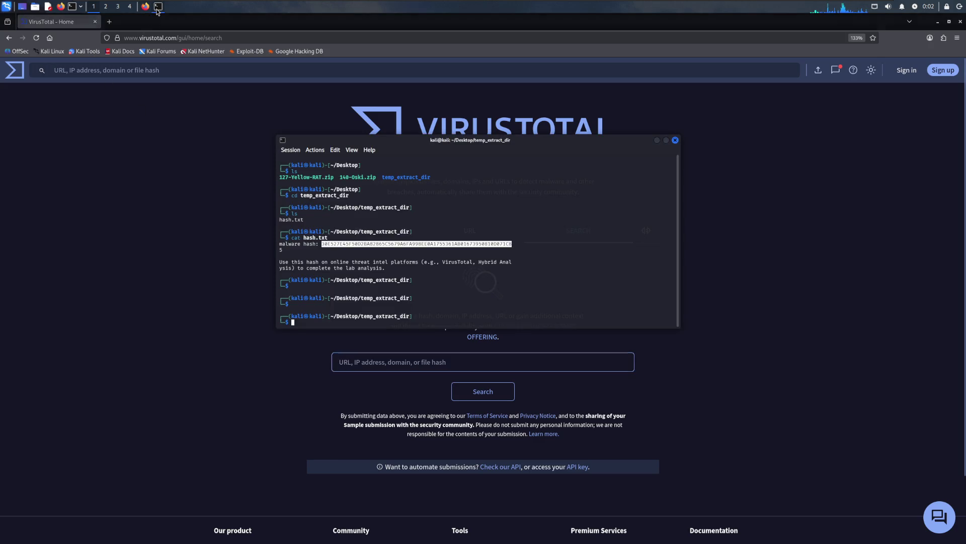
# - Copy the malware hash from the terminal, paste it into VirusTotal's search box and run the search
pyautogui.rightClick(363, 244)
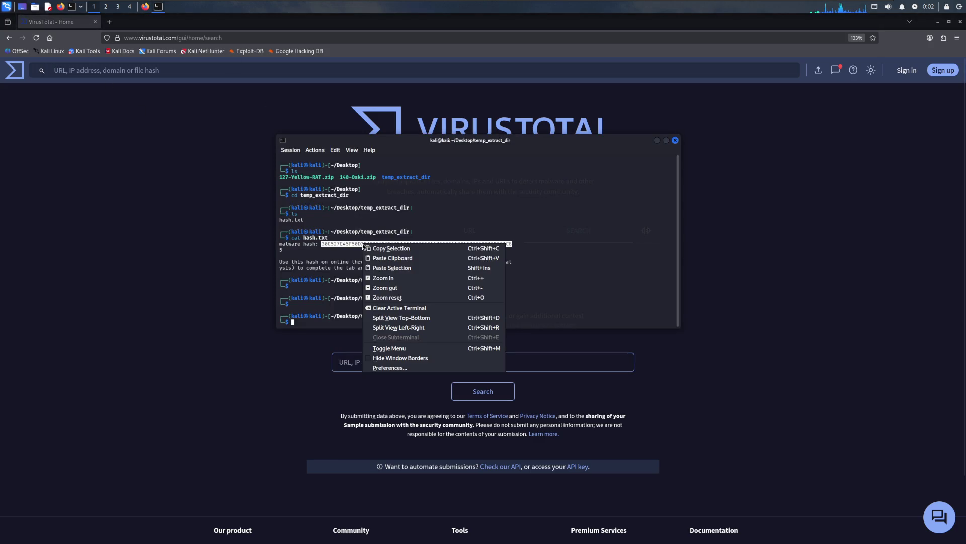
pyautogui.click(395, 250)
pyautogui.click(240, 233)
pyautogui.click(486, 370)
pyautogui.hotkey('ctrl', 'v')
pyautogui.click(480, 388)
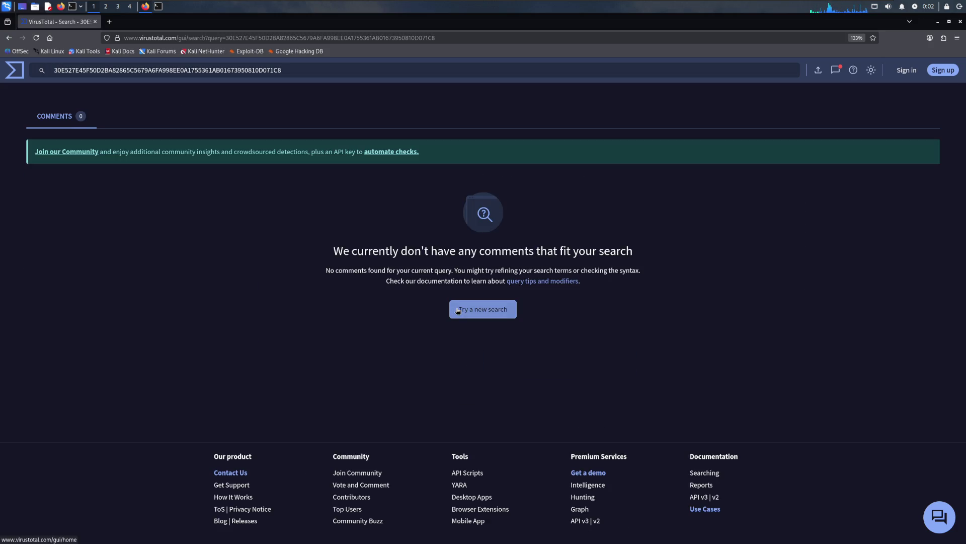
pyautogui.click(157, 7)
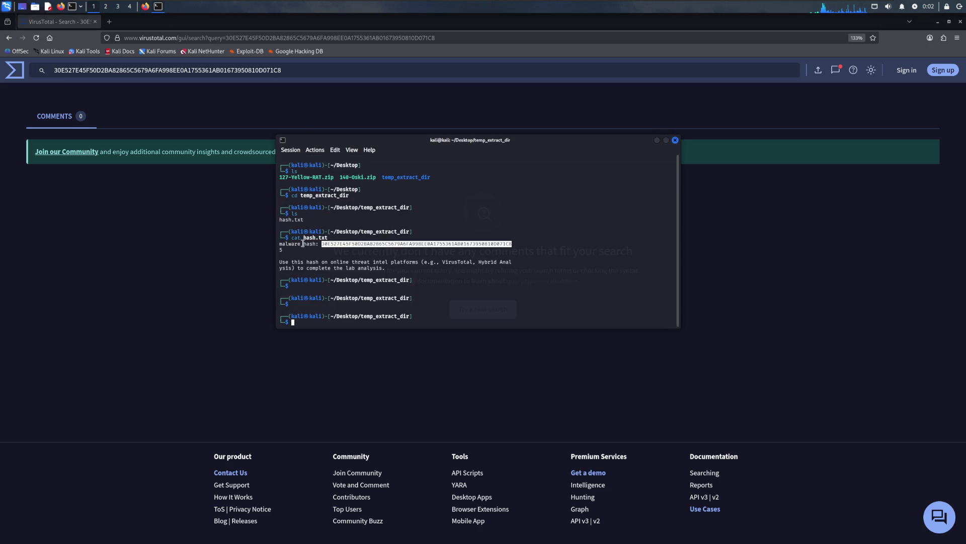
pyautogui.click(219, 243)
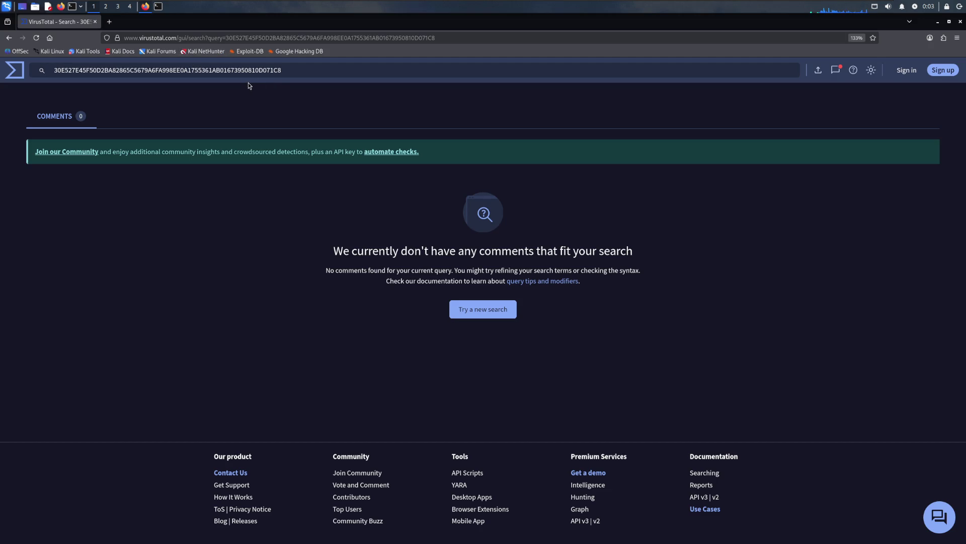
# - Open a new tab with VirusTotal's home page, then leave the VM for the host's Start menu
pyautogui.click(477, 309)
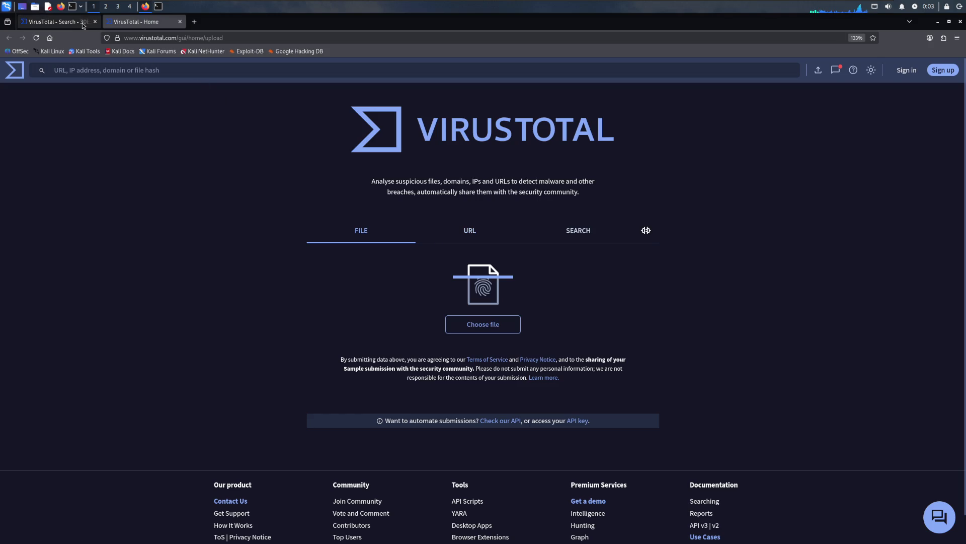
pyautogui.press('super')
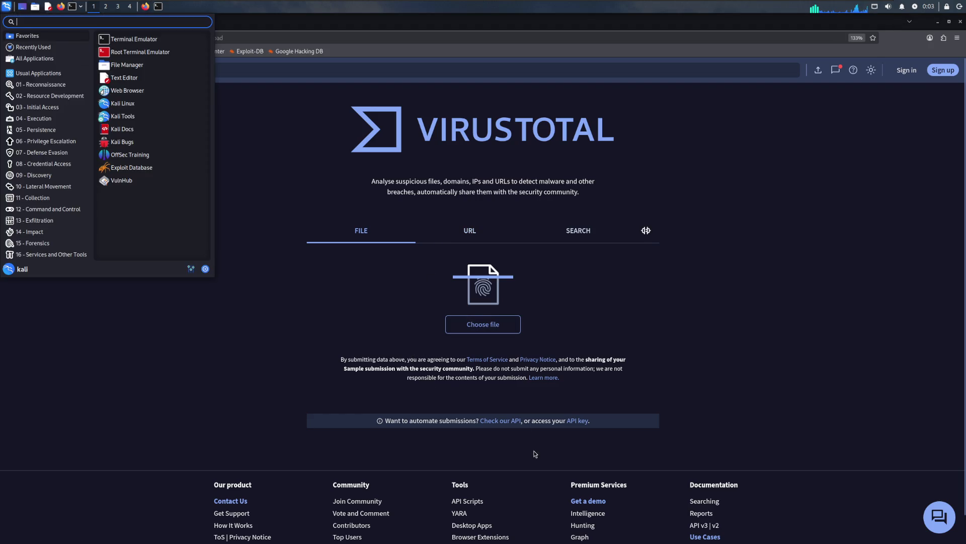
pyautogui.press('Escape')
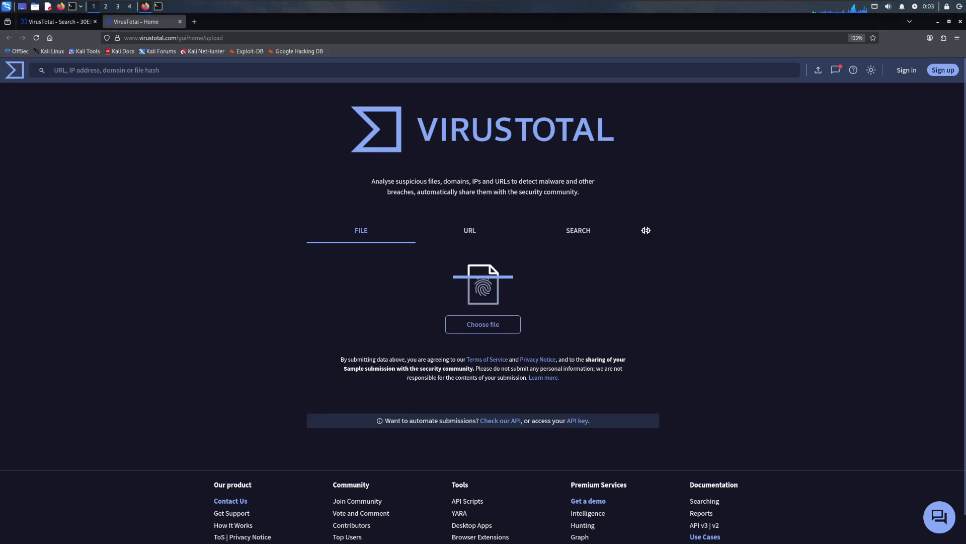
pyautogui.hotkey('alt', 'Tab')
pyautogui.press('super')
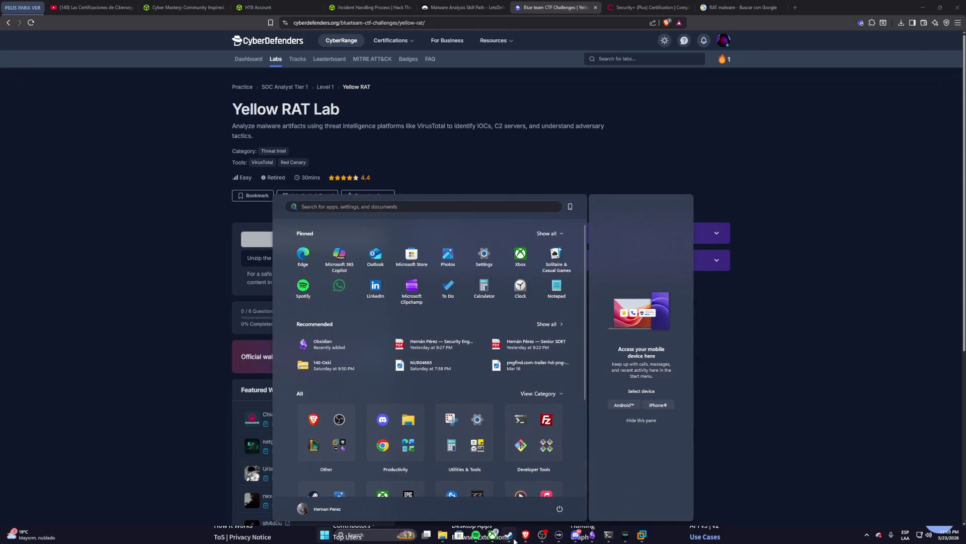
# - Bring Brave forward and expand the Yellow RAT Lab's Scenario about GlobalTech Industries' abnormal traffic
pyautogui.moveTo(510, 529)
pyautogui.click(445, 496)
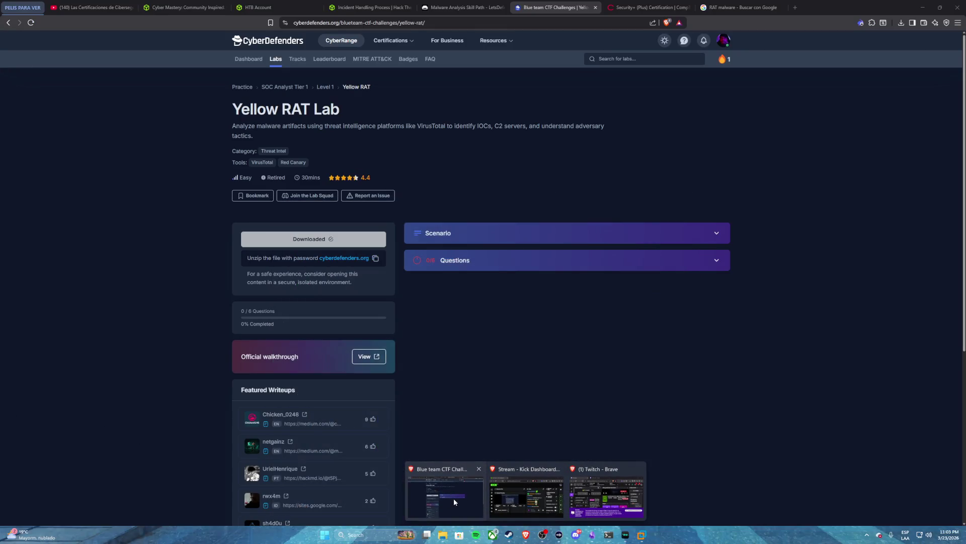
pyautogui.click(440, 235)
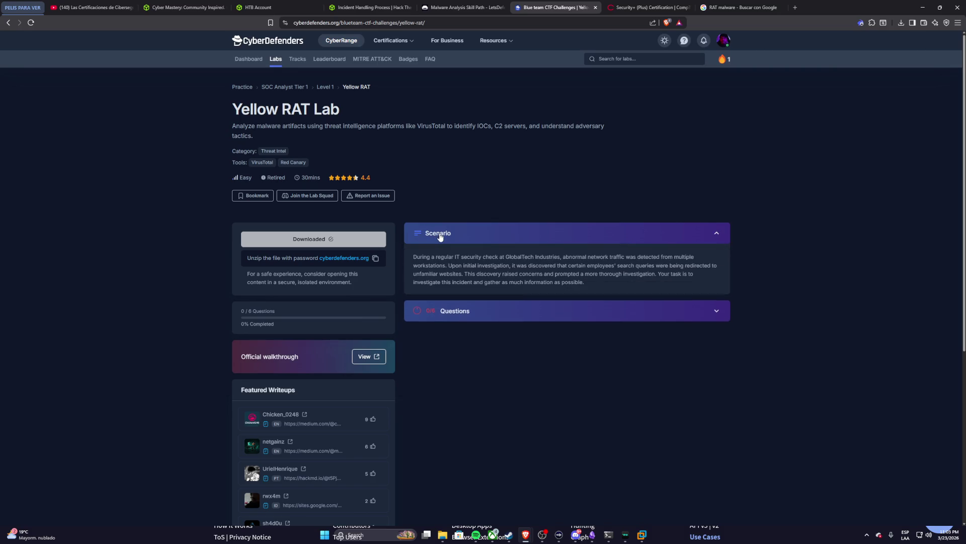